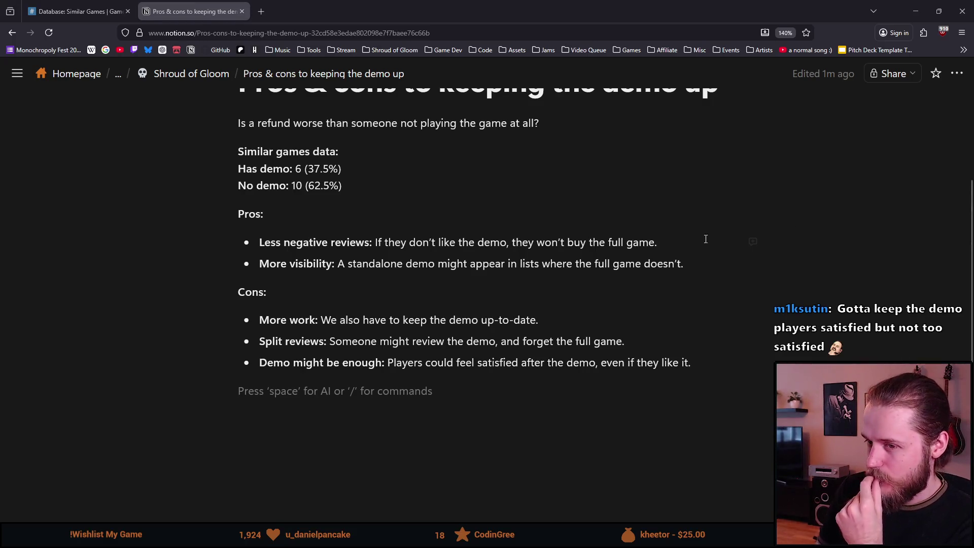
Add a fourth Cons bullet after 'Demo might be enough' reading More launch “urgency”:.
left_click(690, 264)
key("Return")
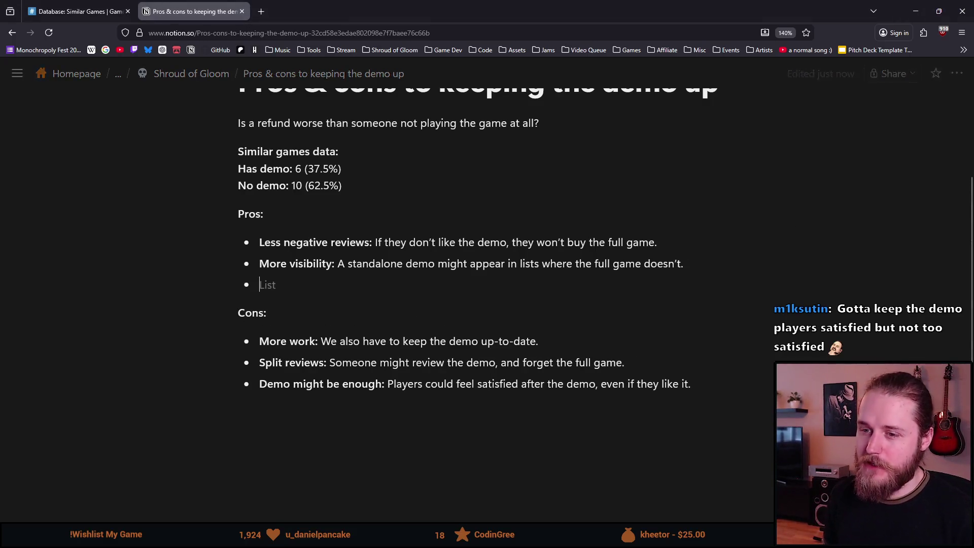
key("BackSpace")
key("BackSpace")
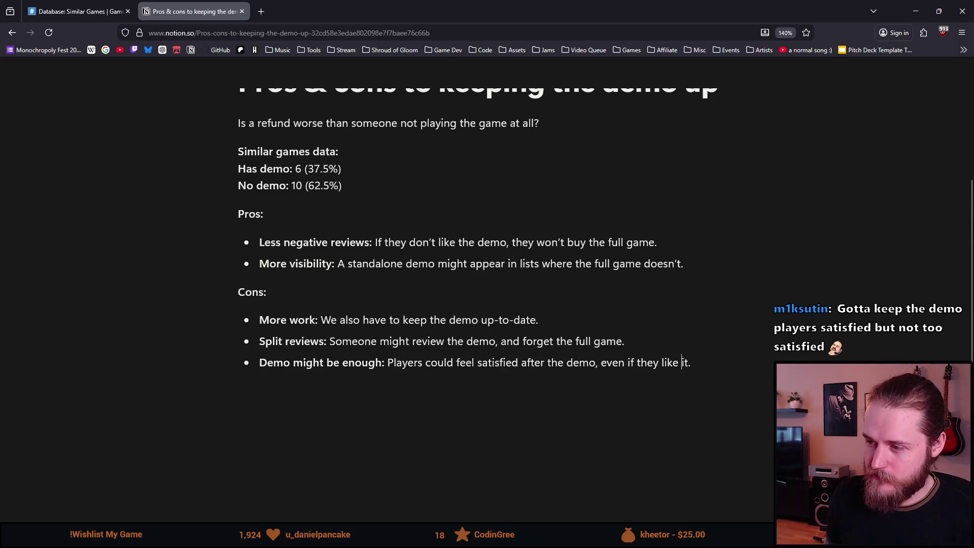
key("Return")
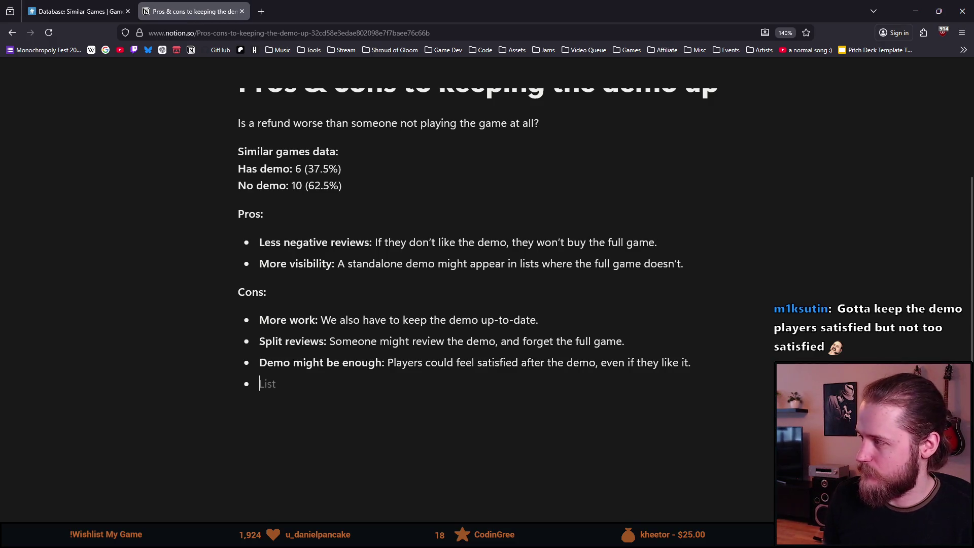
type("M")
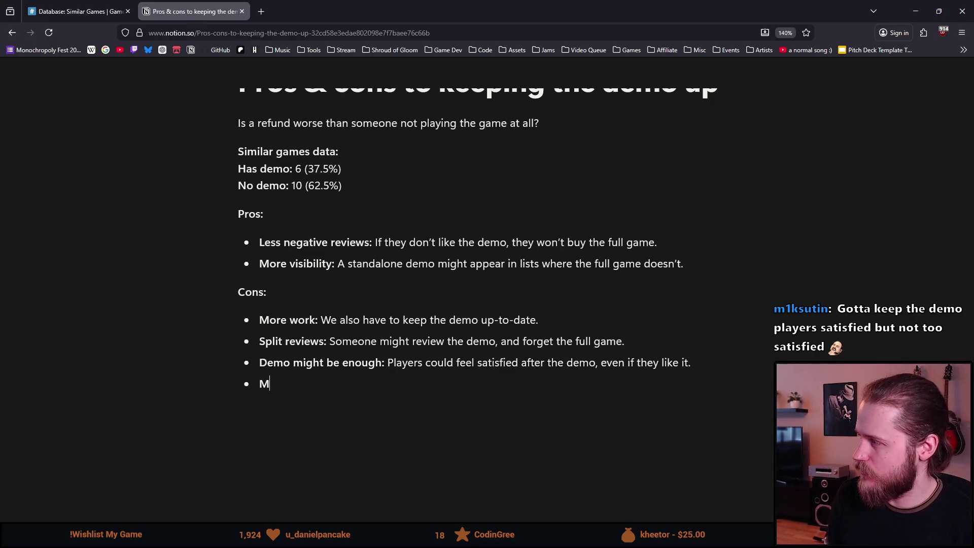
type("ore lau")
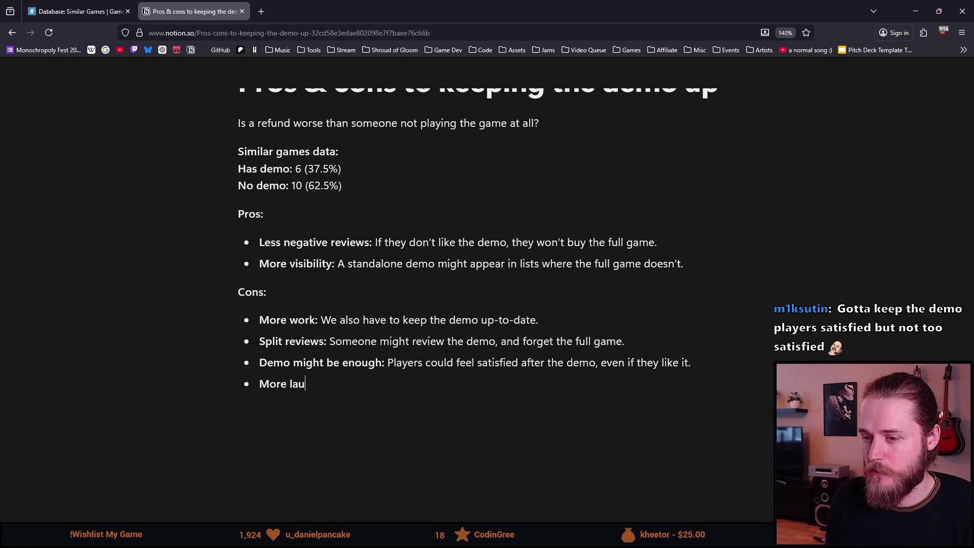
type("nch “urgencv")
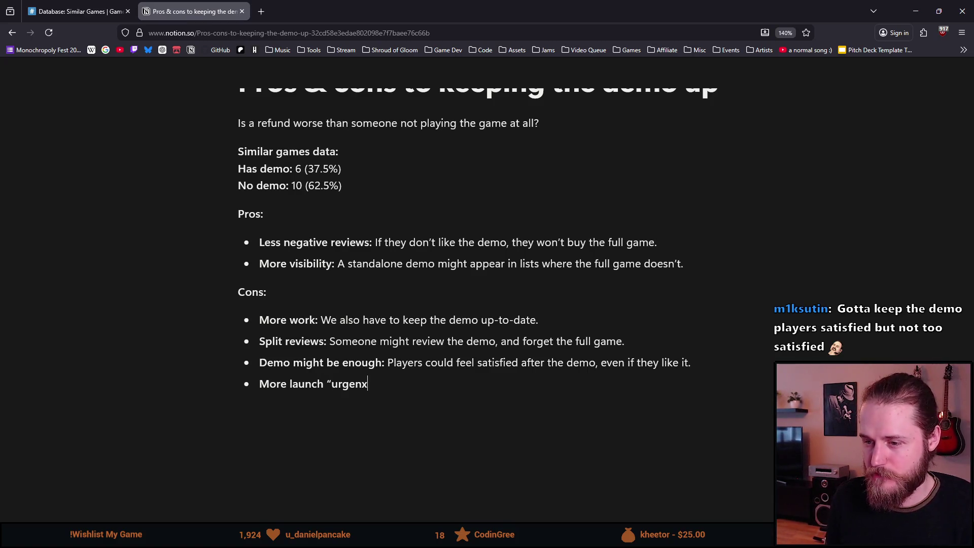
key("BackSpace")
type("y”:")
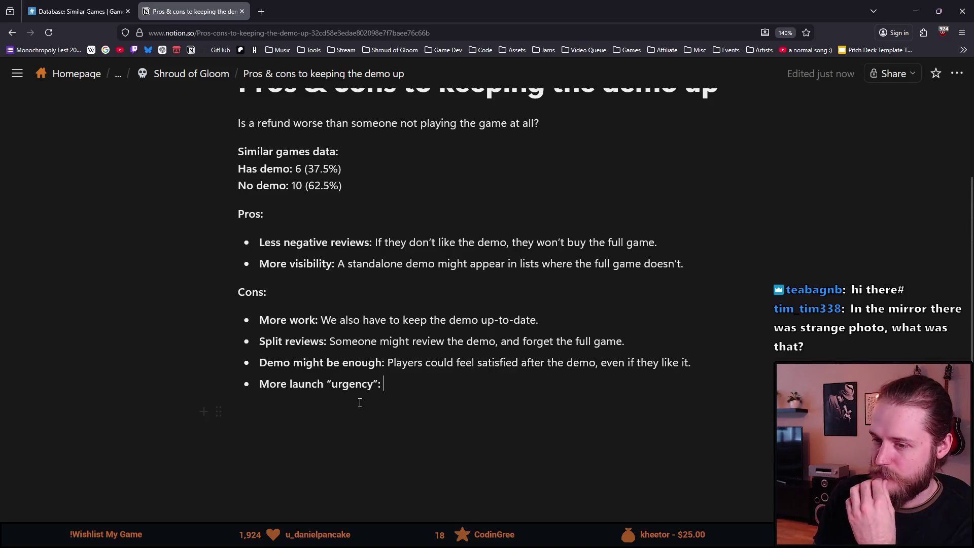
left_click_drag(384, 385, 289, 386)
mouse_move(384, 386)
left_mouse_down()
mouse_move(243, 391)
mouse_move(388, 397)
mouse_move(207, 391)
mouse_move(413, 385)
left_mouse_up()
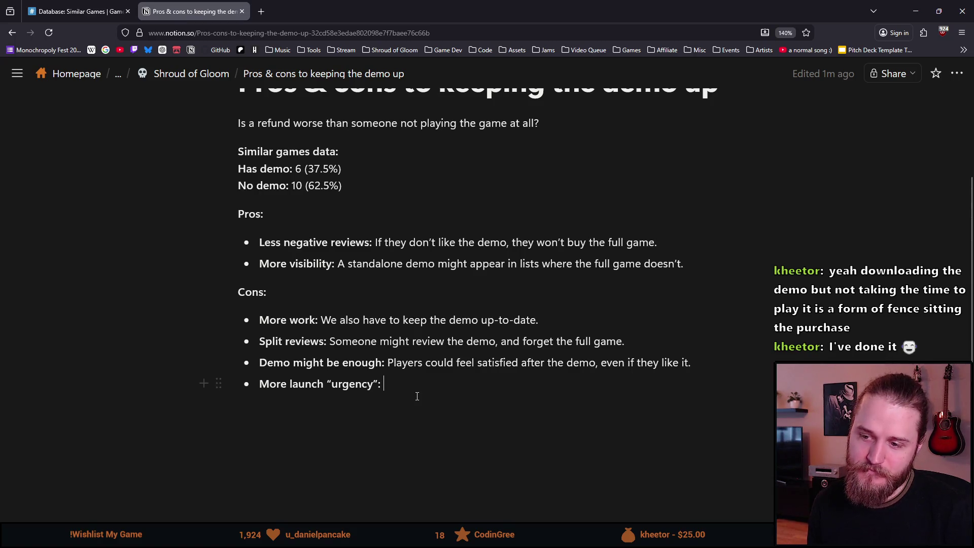
Delete the trailing colon so the last Cons bullet reads More launch “urgency”.
key("BackSpace")
key("BackSpace")
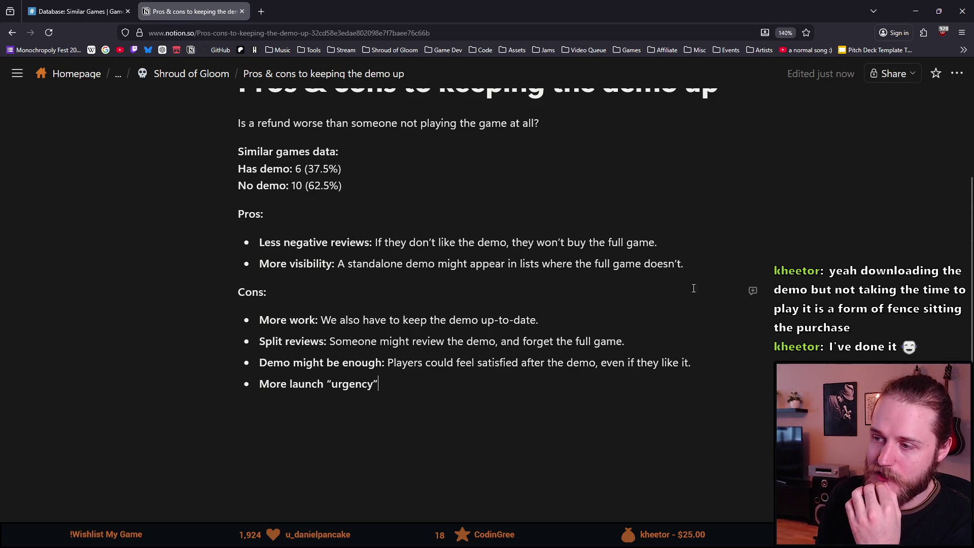
left_click_drag(350, 187, 237, 186)
right_click(351, 204)
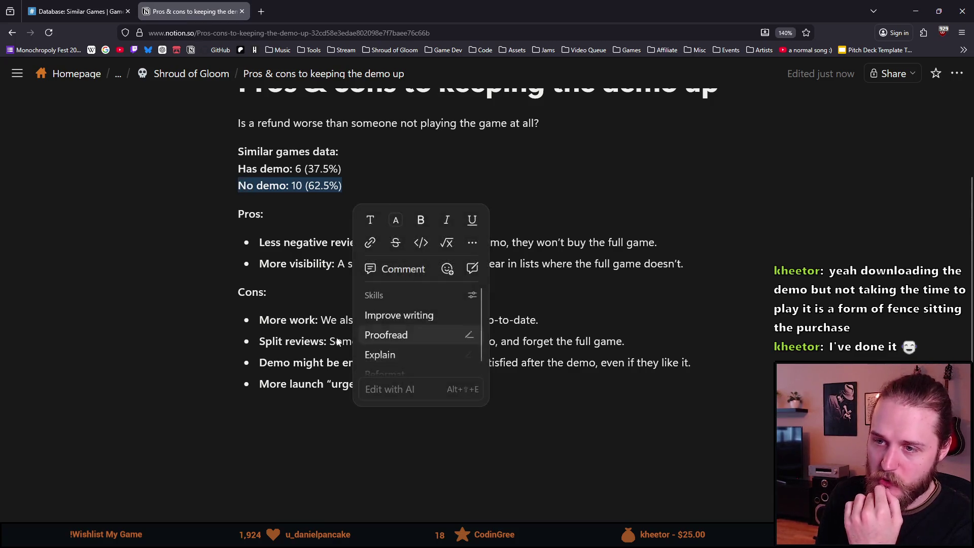
left_click(279, 385)
mouse_move(412, 386)
left_mouse_down()
mouse_move(324, 363)
mouse_move(262, 323)
left_mouse_up()
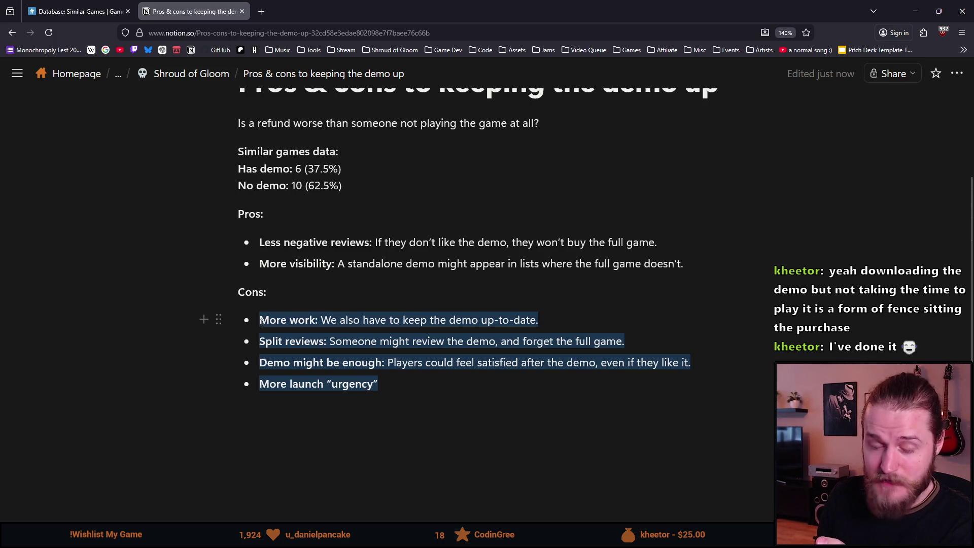
right_click(261, 324)
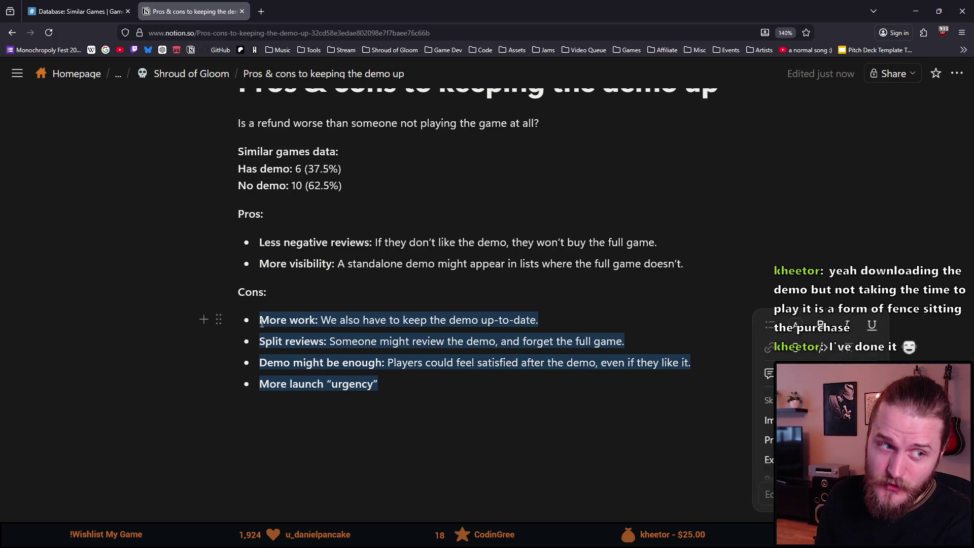
left_click(402, 381)
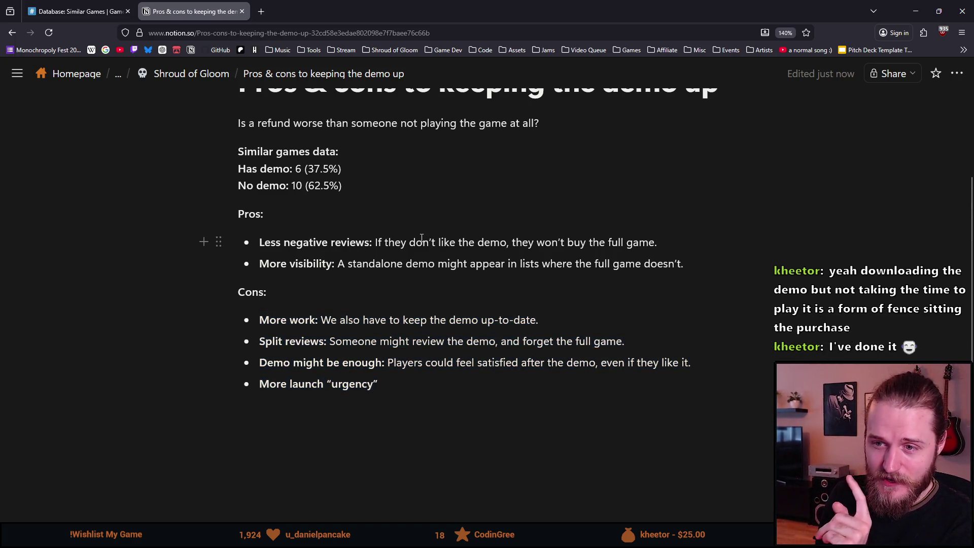
left_click_drag(685, 263, 261, 240)
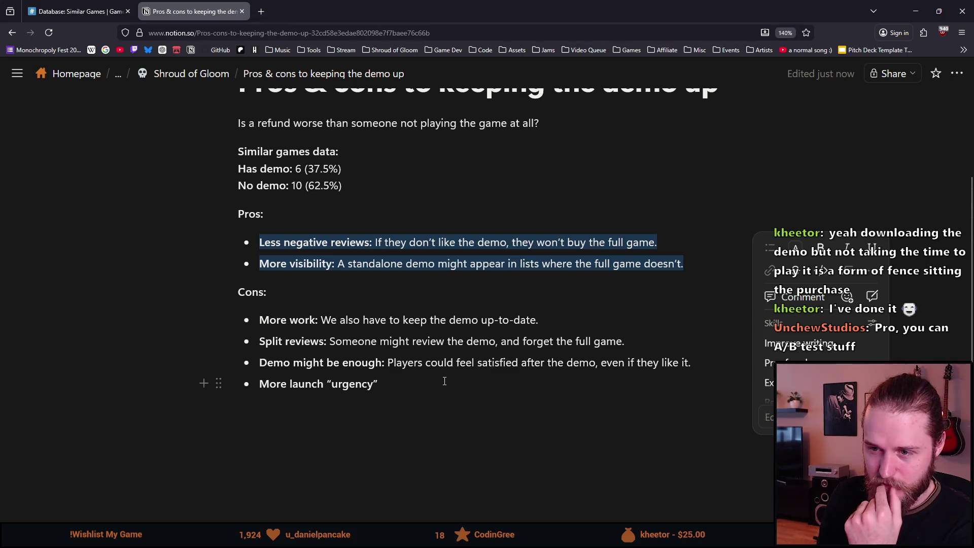
left_click(415, 391)
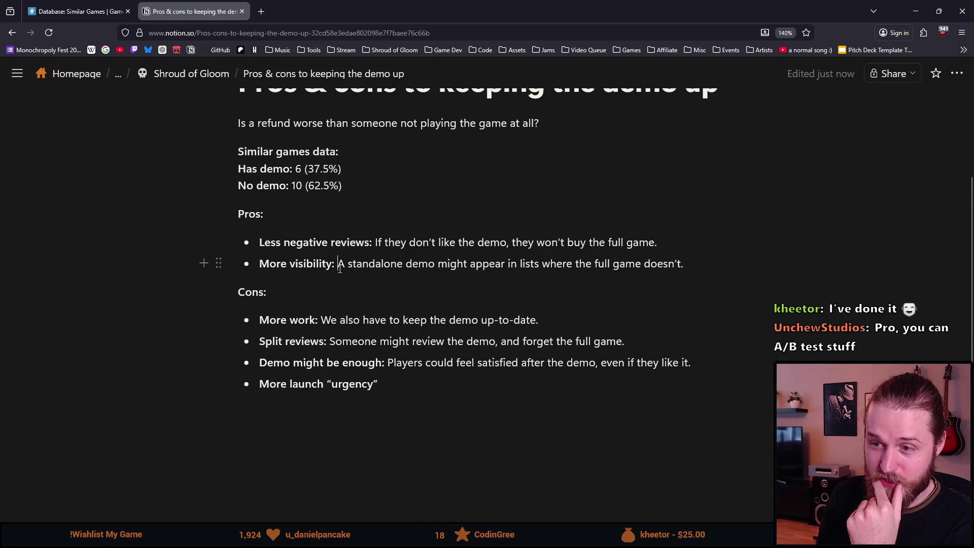
left_click_drag(337, 263, 318, 246)
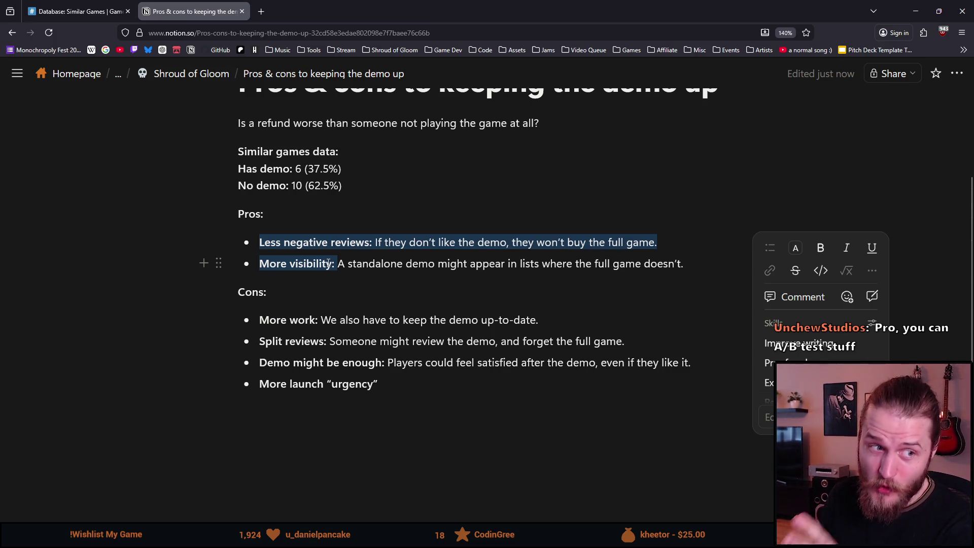
scroll(304, 285, "down", 1)
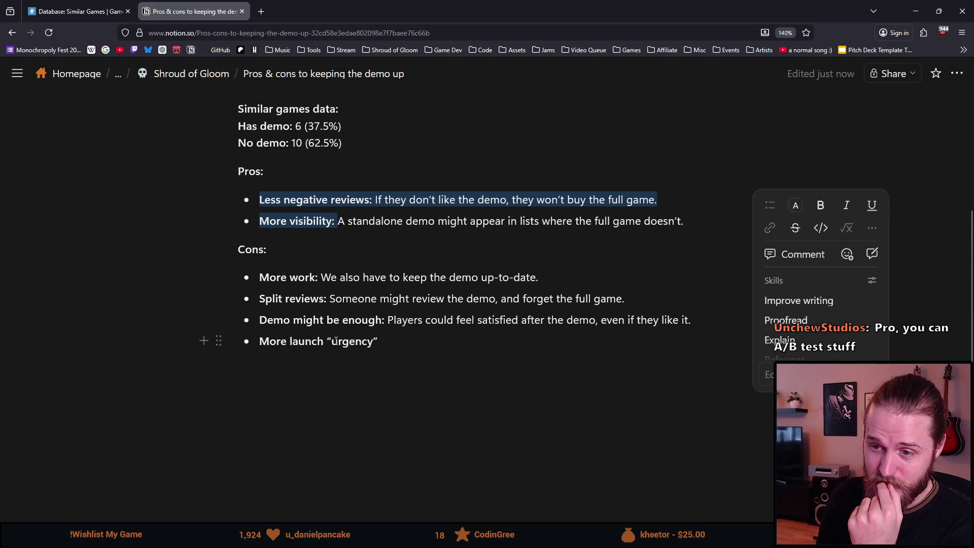
scroll(345, 381, "up", 2)
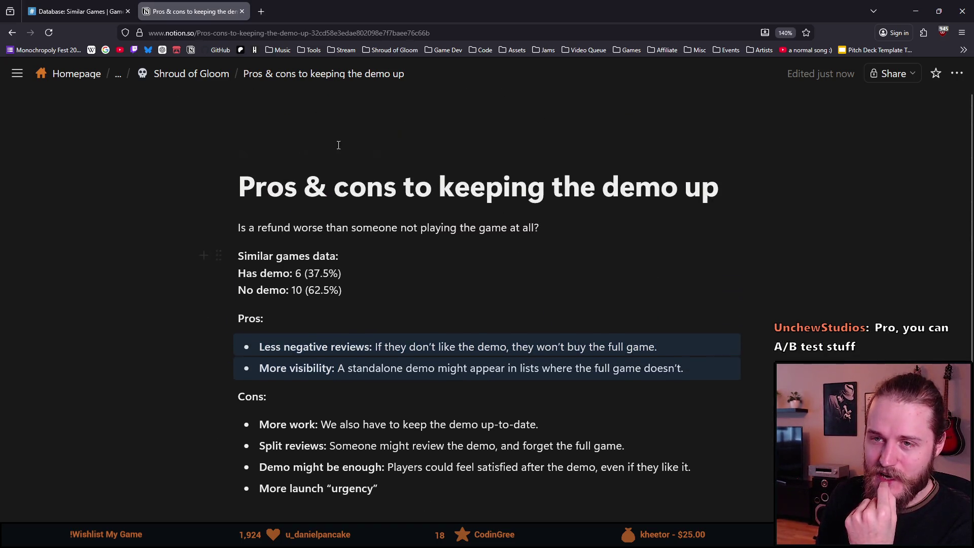
left_click(192, 73)
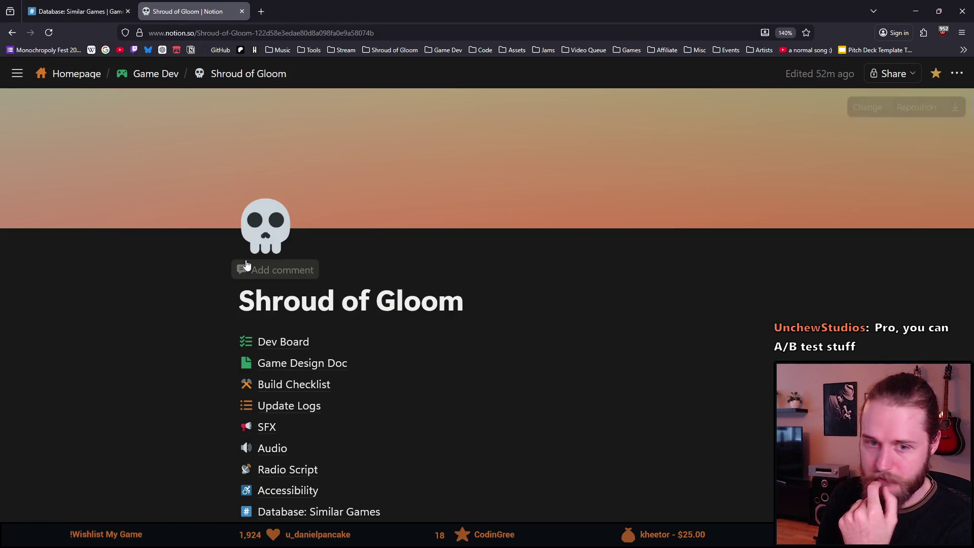
Glance at the Database: Similar Games tab, return to Shroud of Gloom, and scroll its page list.
scroll(101, 301, "down", 2)
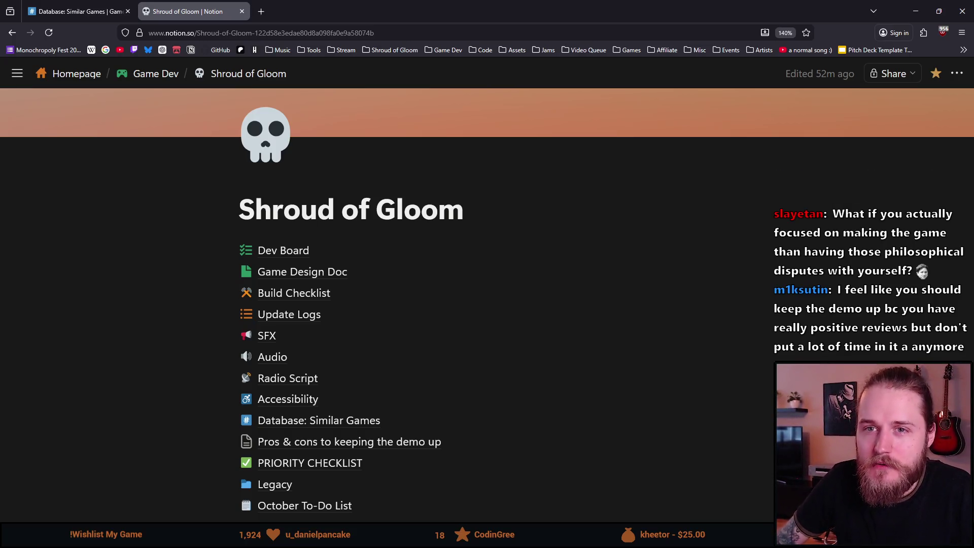
left_click(76, 11)
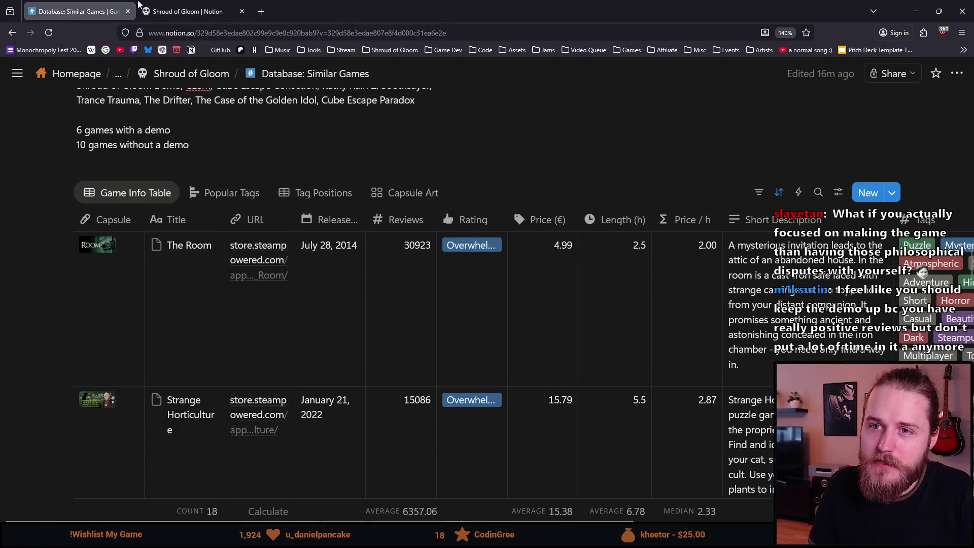
left_click(178, 11)
scroll(215, 294, "down", 2)
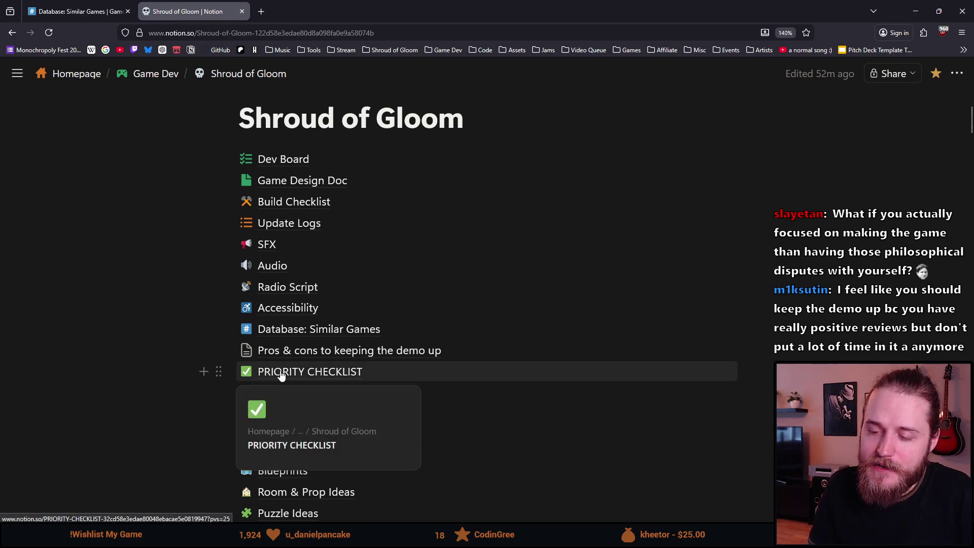
scroll(244, 305, "down", 2)
left_click(303, 268)
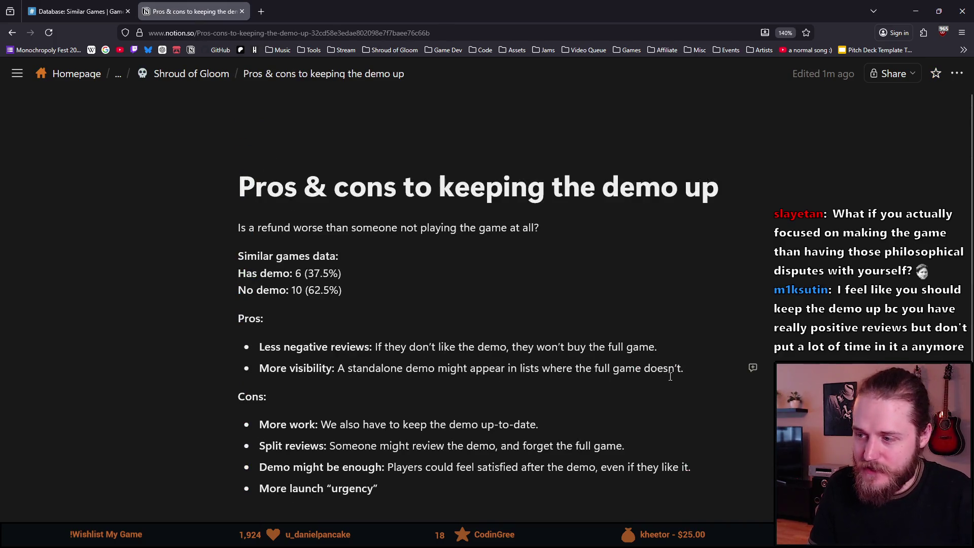
Add the pro 'The demo has good reviews: Good marketing' and switch to the Similar Games database.
key("Return")
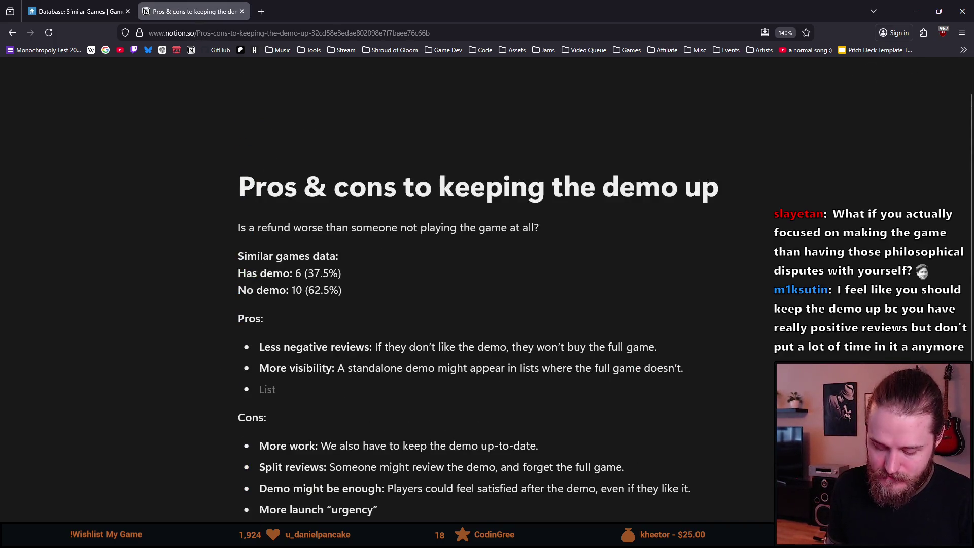
type("The de")
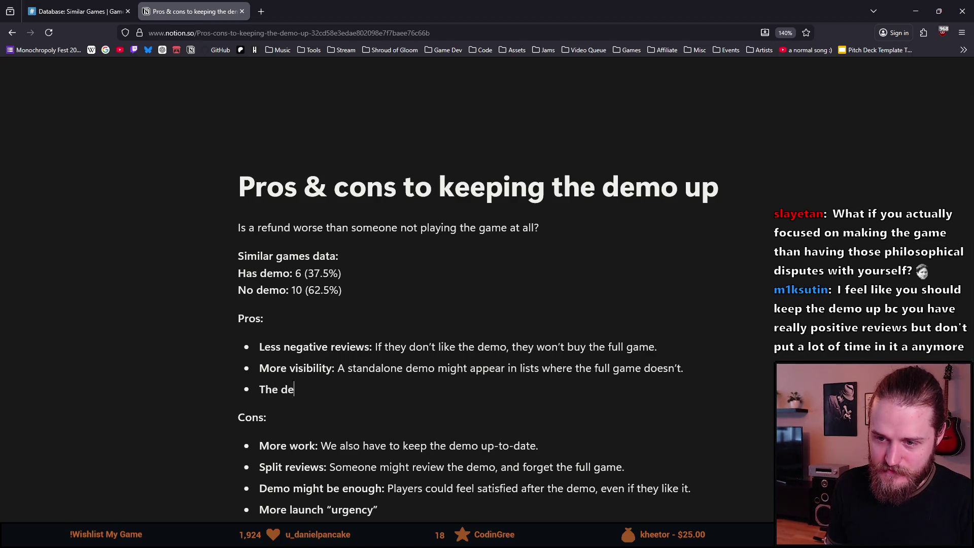
type("mo has good rev")
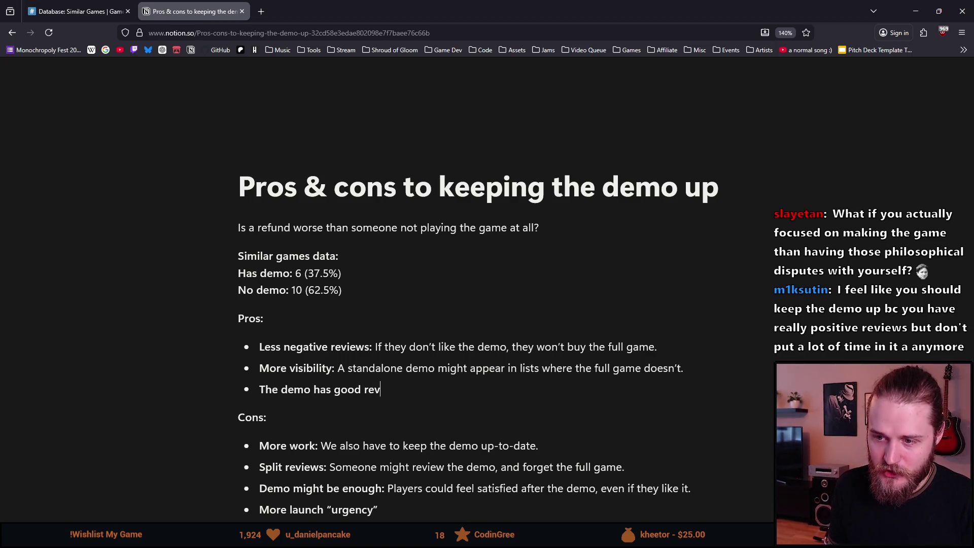
type("iewsws:")
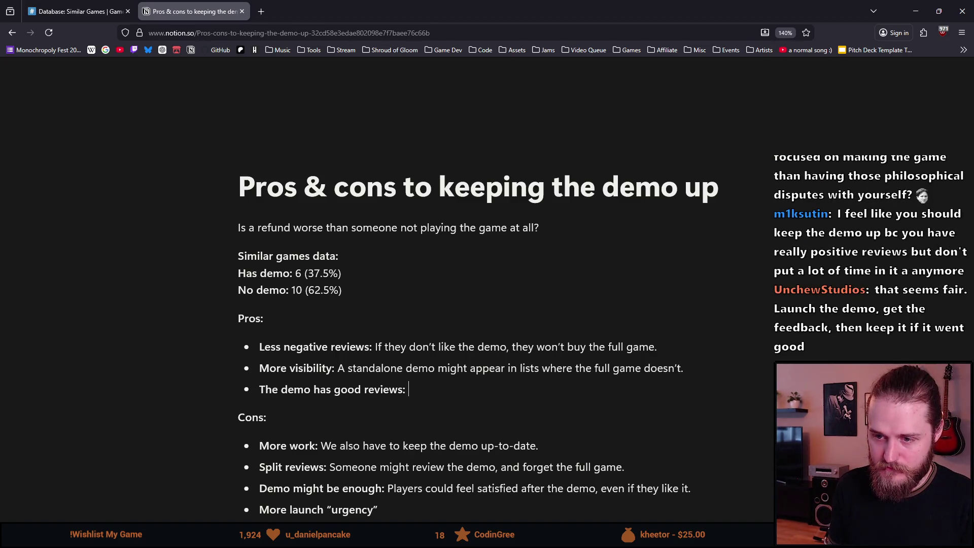
type("ood marketing")
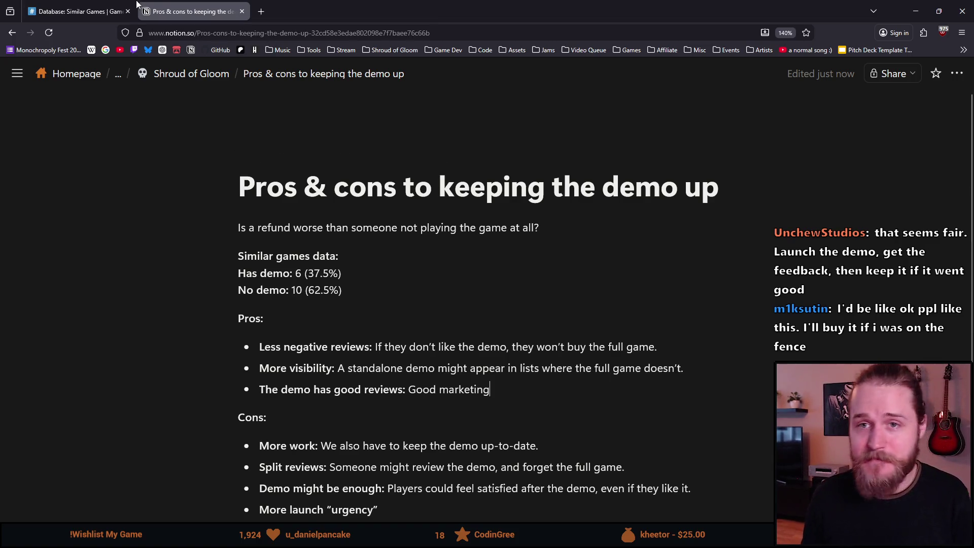
mouse_move(88, 4)
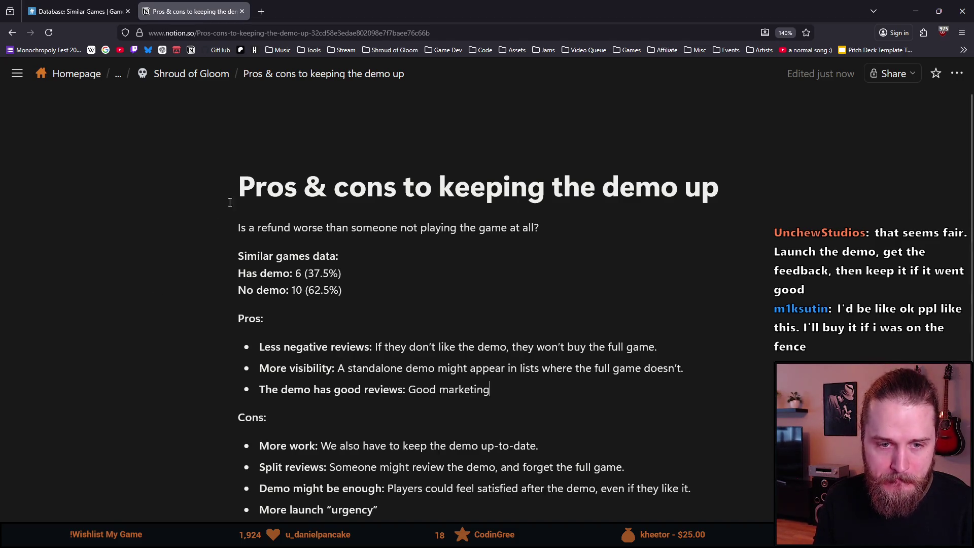
left_click(89, 18)
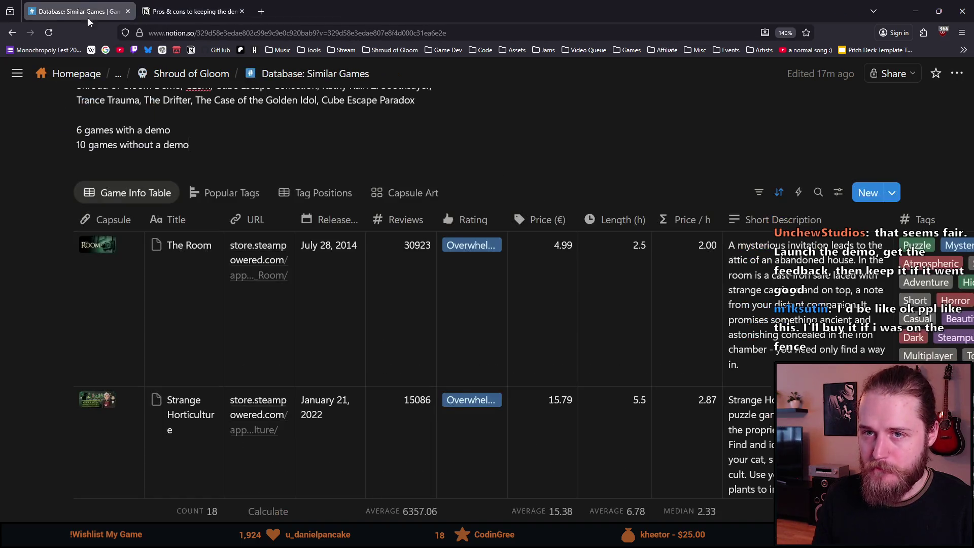
scroll(277, 297, "down", 5)
scroll(269, 307, "up", 3)
scroll(267, 311, "up", 1)
scroll(258, 295, "down", 6)
scroll(259, 295, "up", 6)
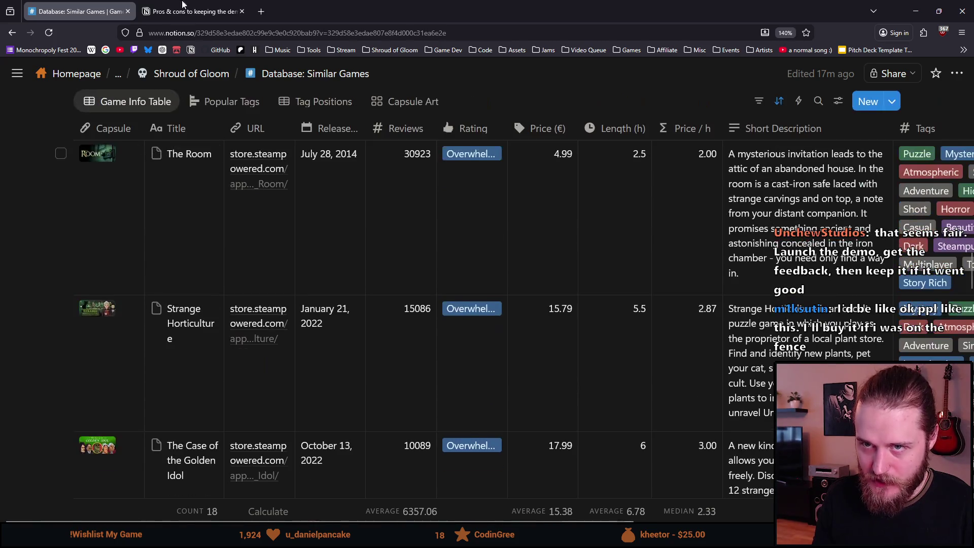
left_click(183, 4)
scroll(228, 259, "down", 2)
scroll(378, 447, "up", 1)
mouse_move(378, 447)
left_mouse_down()
mouse_move(246, 157)
mouse_move(249, 167)
left_mouse_up()
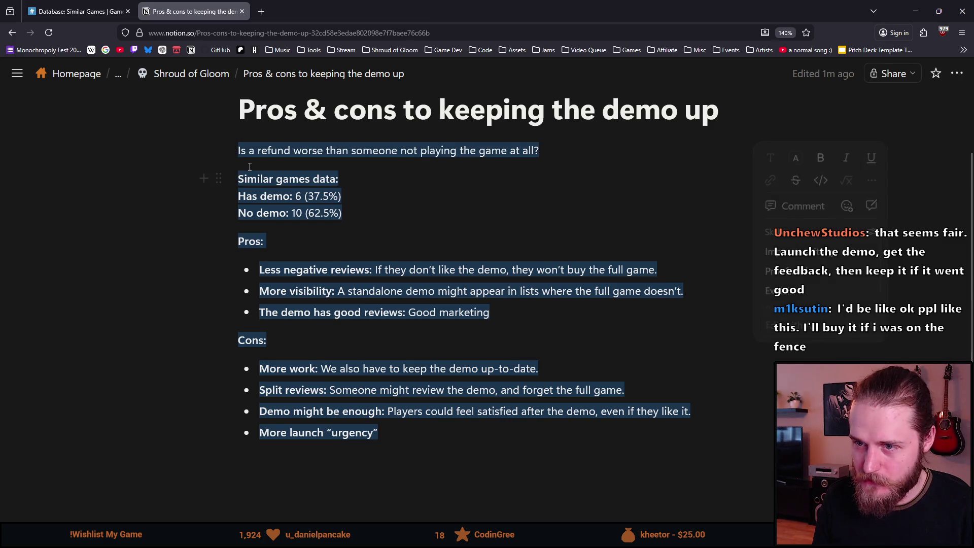
left_click(269, 241)
mouse_move(393, 430)
left_mouse_down()
mouse_move(315, 272)
mouse_move(250, 172)
left_mouse_up()
left_click(379, 209)
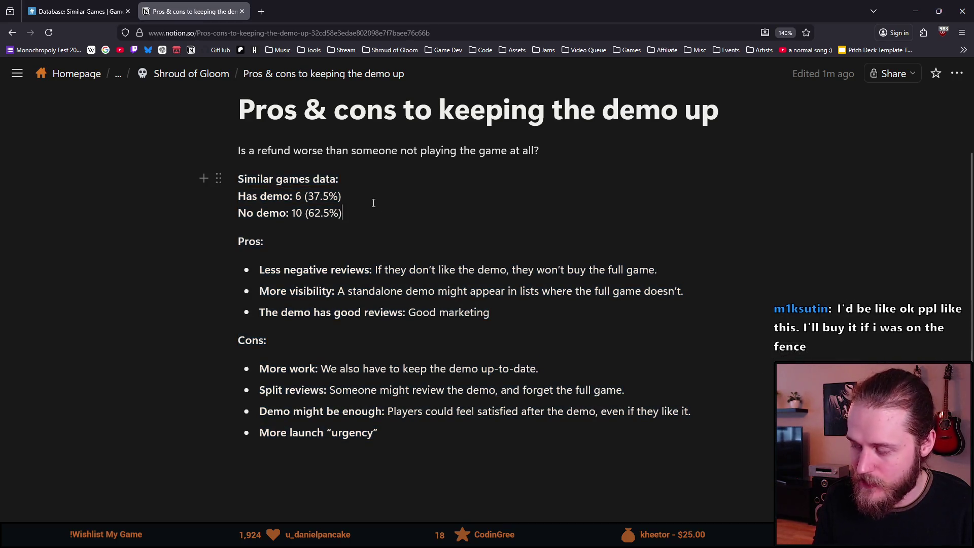
left_click(76, 4)
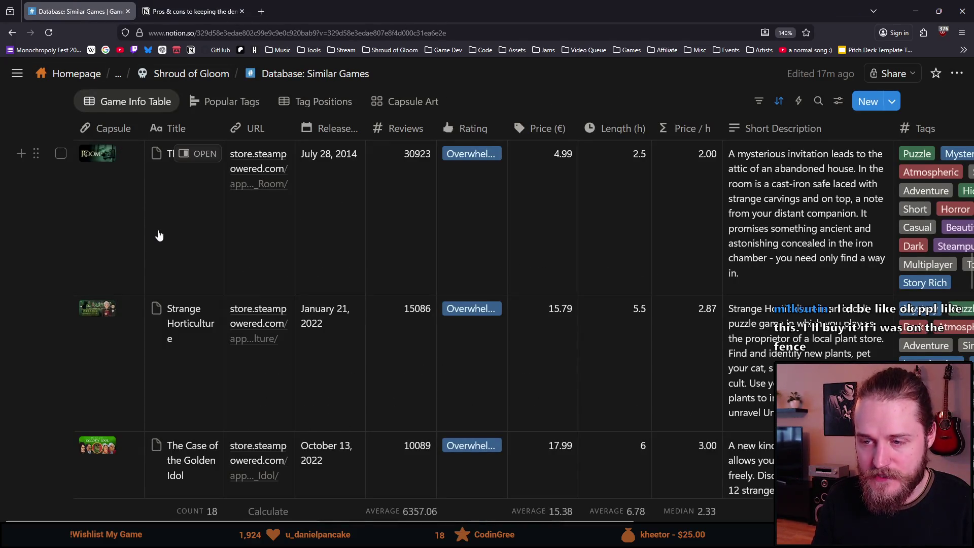
scroll(158, 232, "down", 2)
scroll(211, 203, "up", 2)
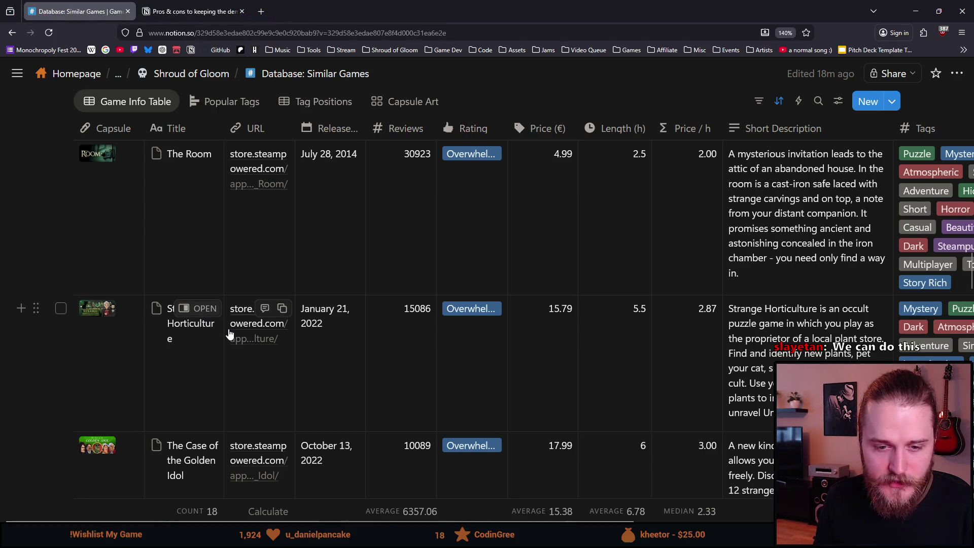
scroll(229, 335, "up", 3)
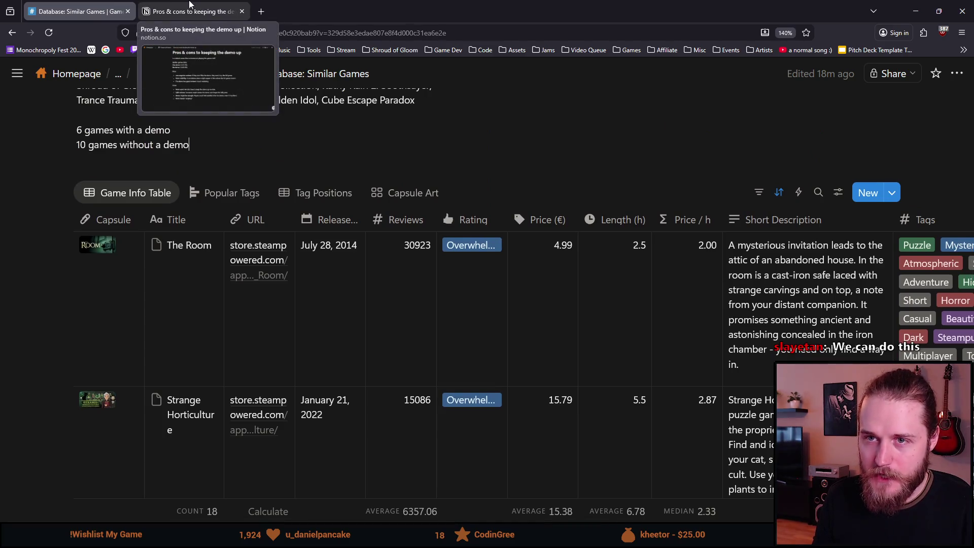
scroll(209, 218, "down", 4)
scroll(210, 259, "up", 4)
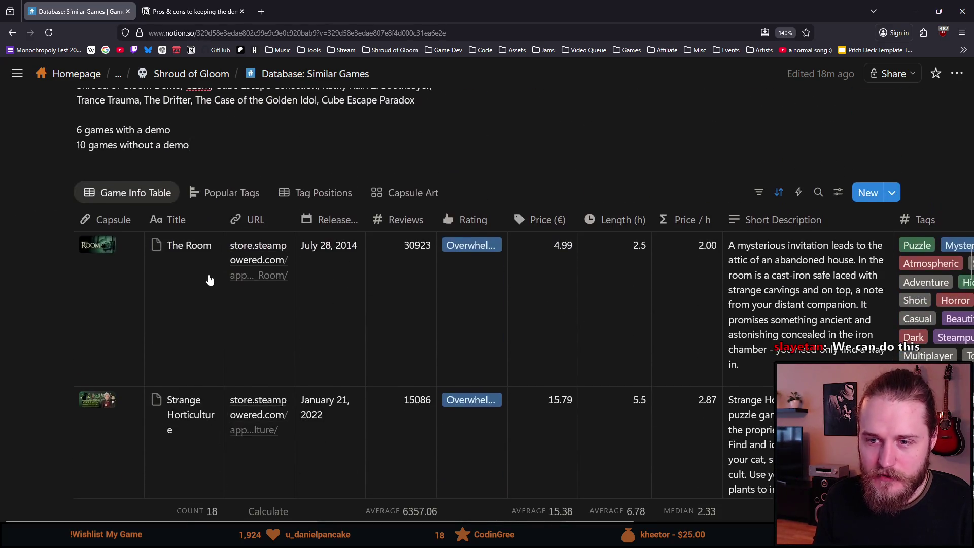
scroll(136, 322, "up", 2)
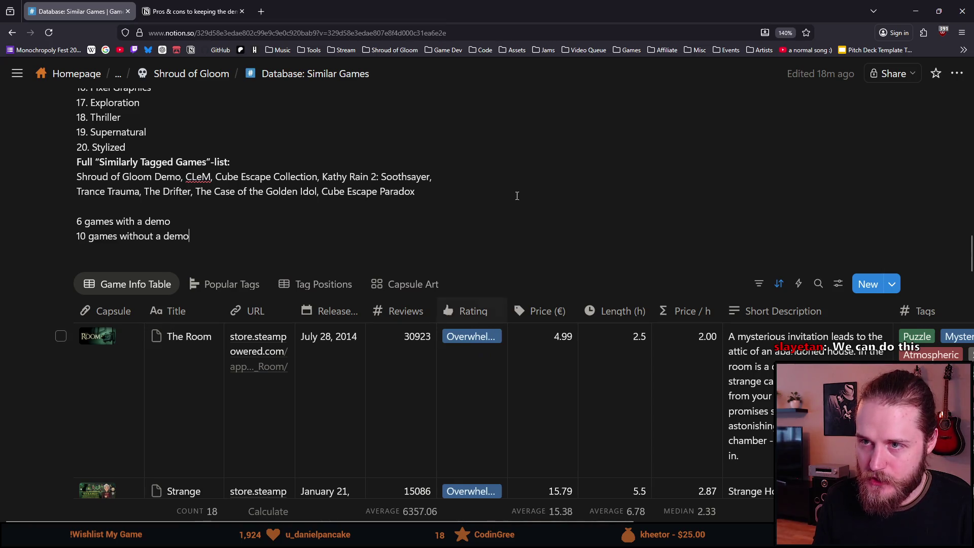
left_click(392, 50)
Open the Shroud of Gloom store page, view the staircase screenshot, and expand the Features list.
left_click(403, 82)
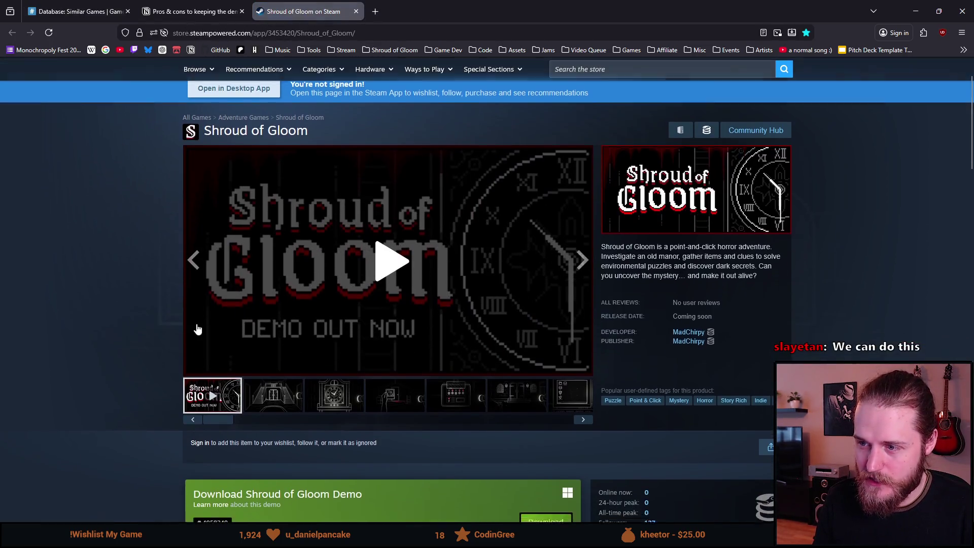
scroll(198, 329, "down", 2)
left_click(283, 310)
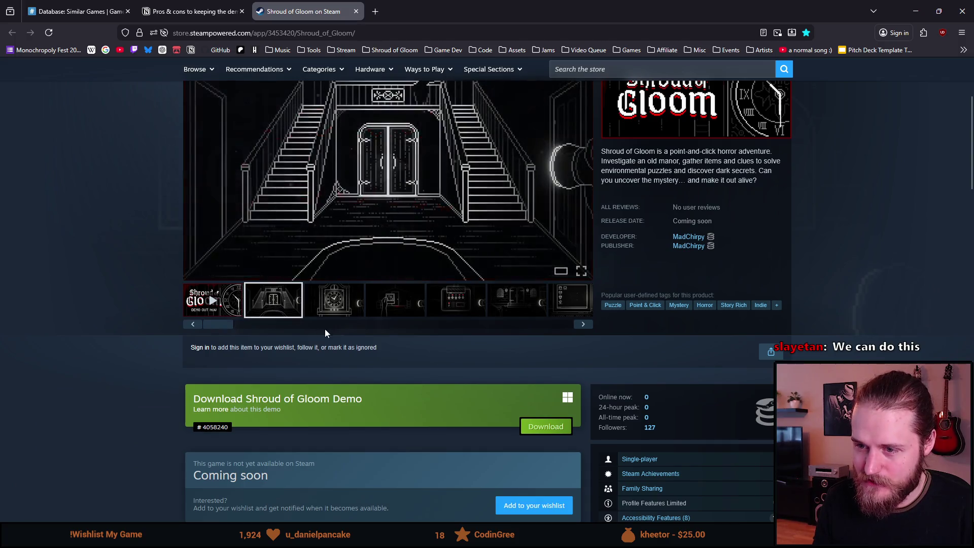
scroll(410, 306, "down", 15)
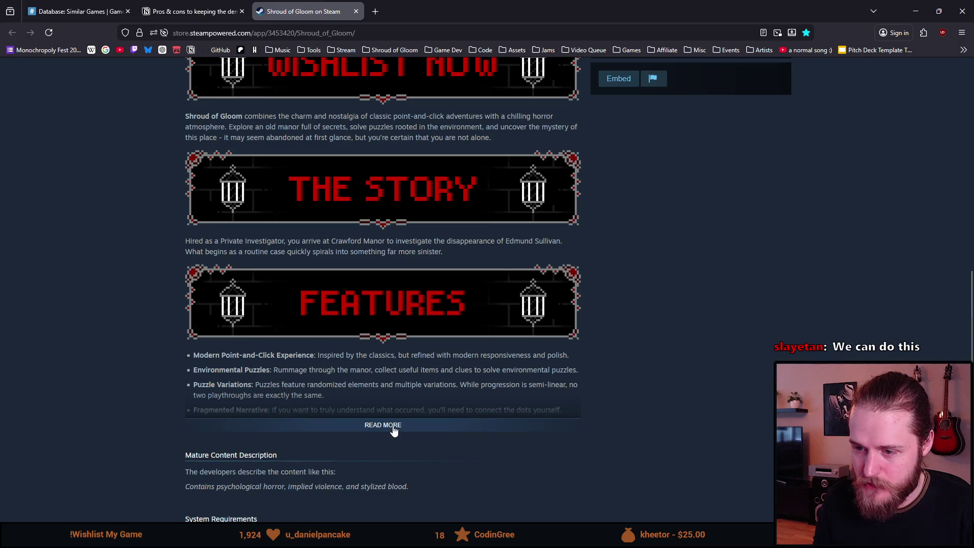
left_click(394, 426)
Browse through the next four game screenshots on the Shroud of Gloom store page.
scroll(392, 413, "down", 7)
scroll(395, 396, "up", 20)
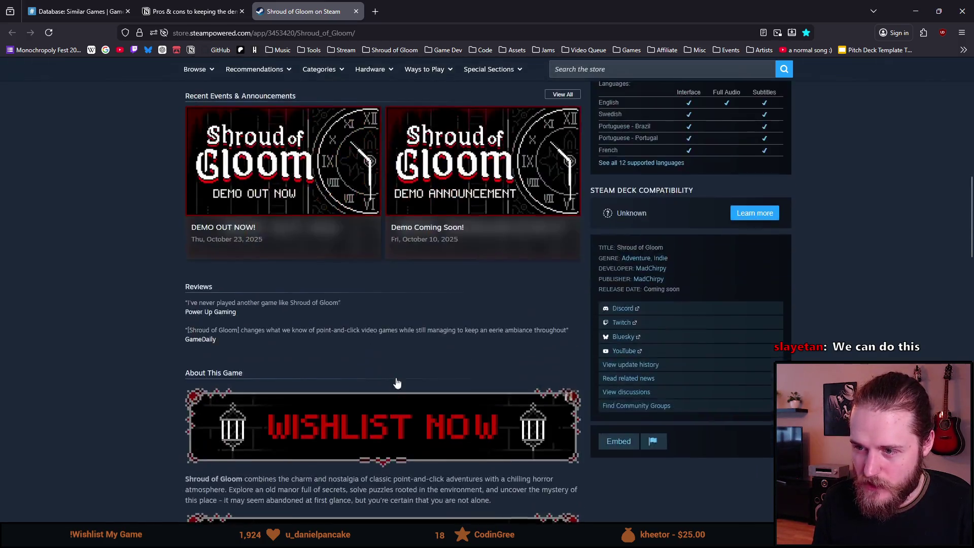
scroll(565, 339, "down", 3)
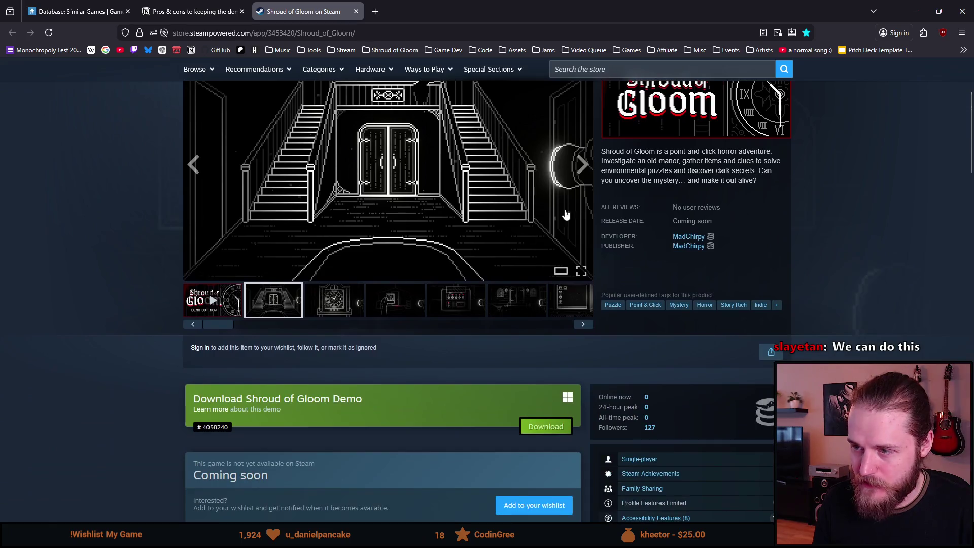
left_click(334, 302)
left_click(395, 302)
left_click(456, 304)
left_click(509, 313)
scroll(442, 345, "up", 1)
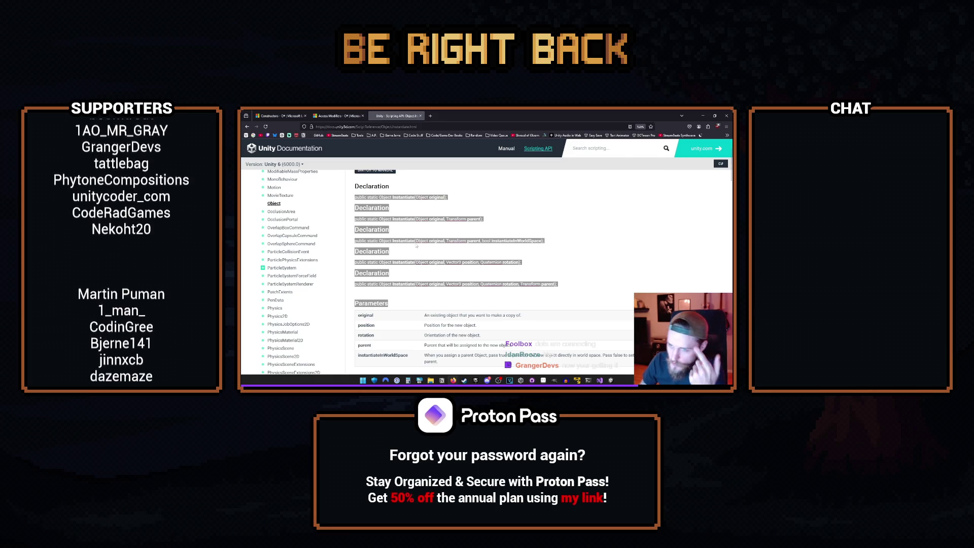
Go back to the Notion Similar Games database noting 6 games with a demo and 10 without.
left_click(416, 245)
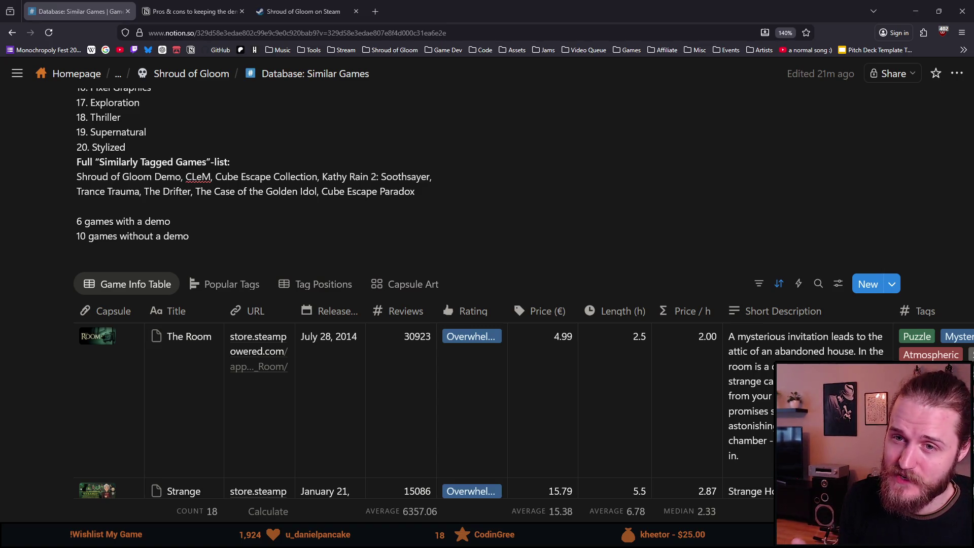
Scroll through the 18-game Similar Games table down to the Shroud of Gloom row.
scroll(441, 257, "down", 20)
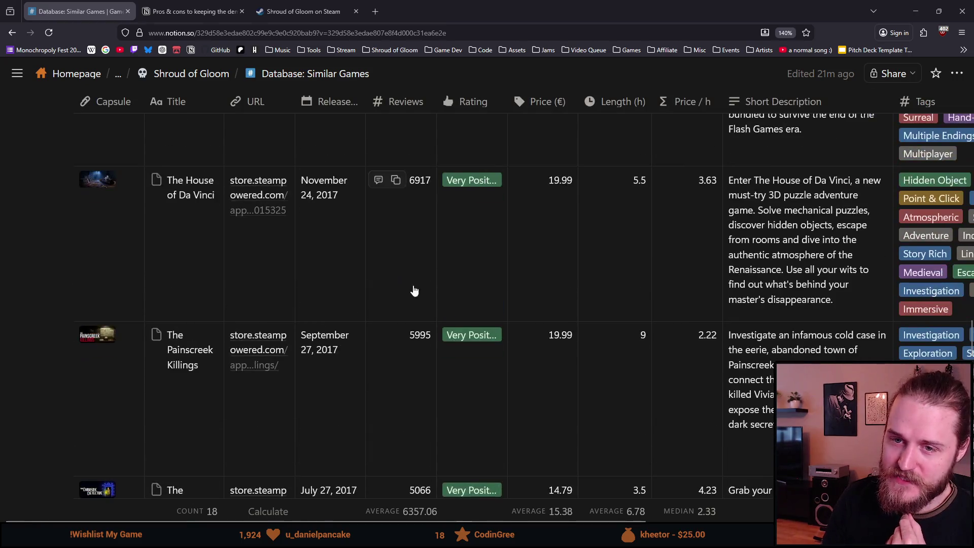
scroll(378, 337, "down", 10)
scroll(339, 392, "up", 10)
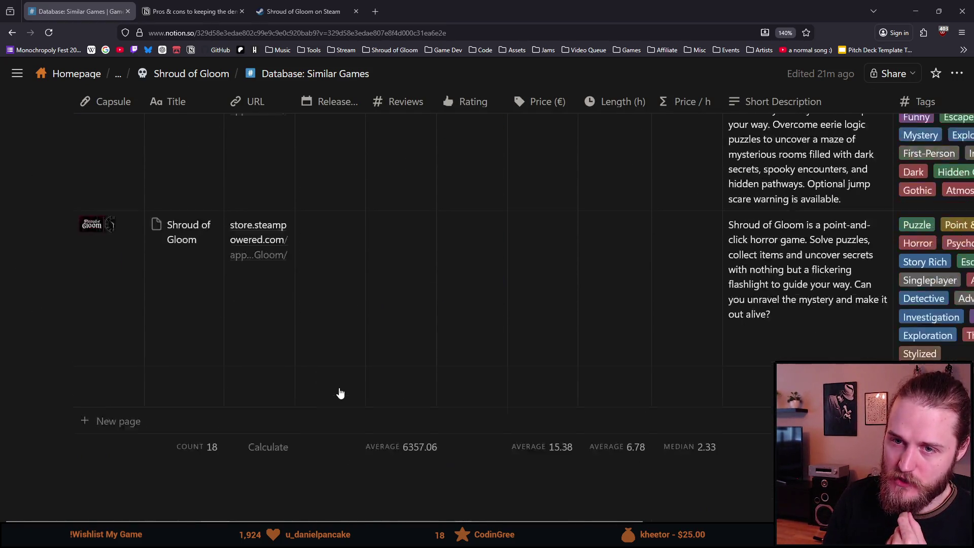
scroll(340, 392, "up", 15)
scroll(330, 388, "down", 10)
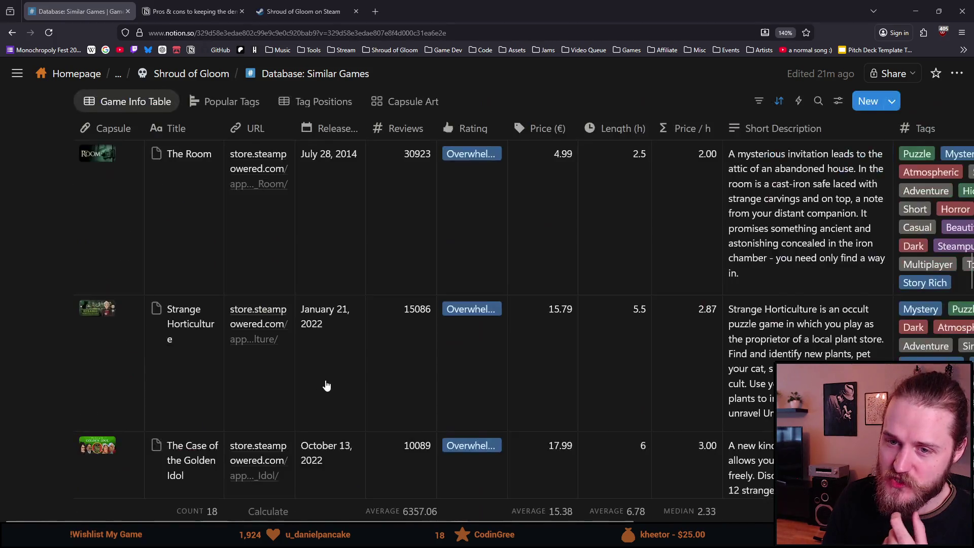
scroll(327, 387, "up", 3)
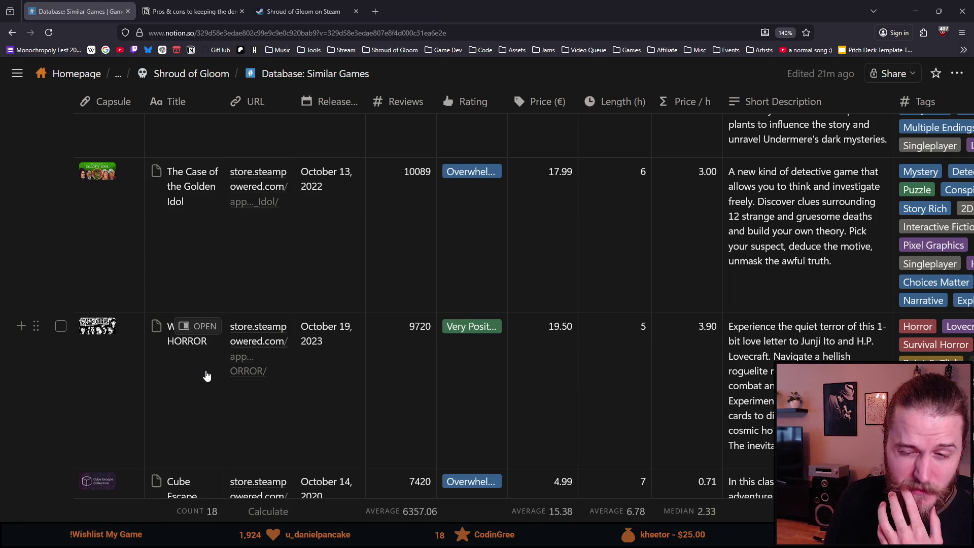
scroll(206, 376, "up", 4)
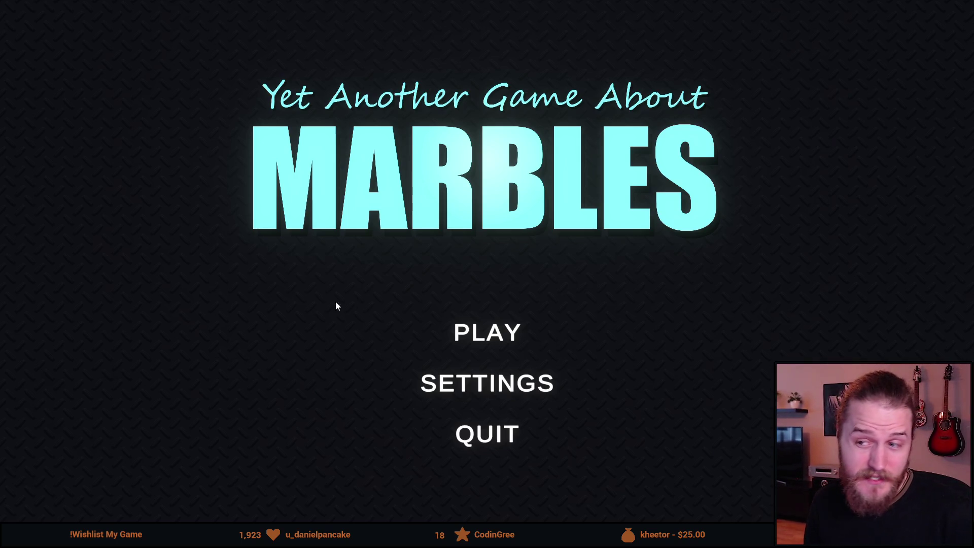
Start the game from the main menu to reach The Descent, The Gigaplinko and The Teleporter.
left_click(470, 333)
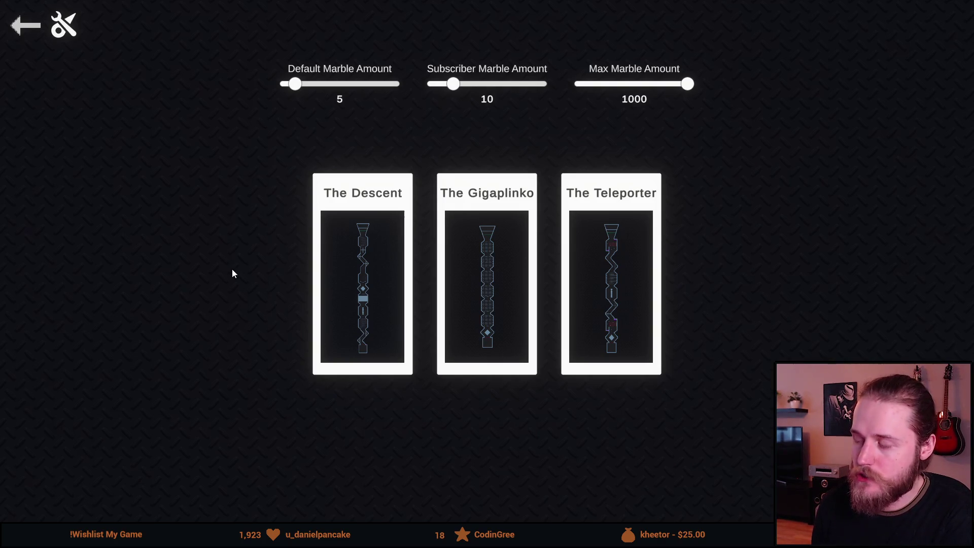
Load The Descent track to open its race lobby inviting viewers to !join.
left_click(351, 270)
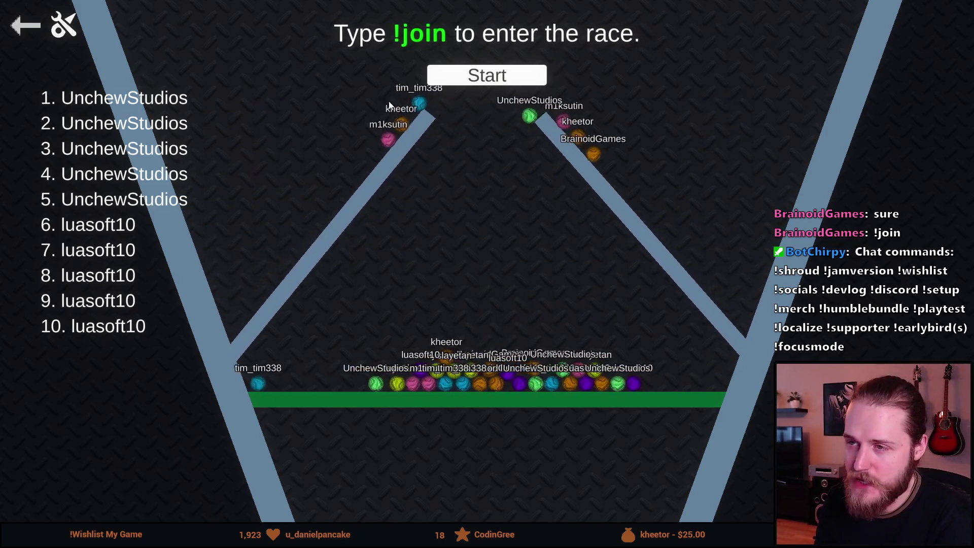
left_click(492, 79)
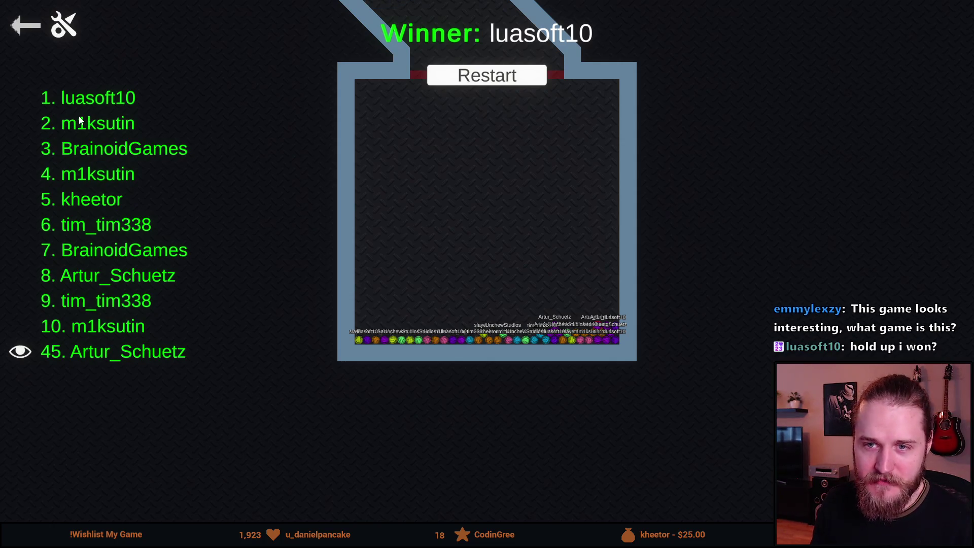
Leave the finished race's winner screen and return to the map-selection screen.
left_click(22, 27)
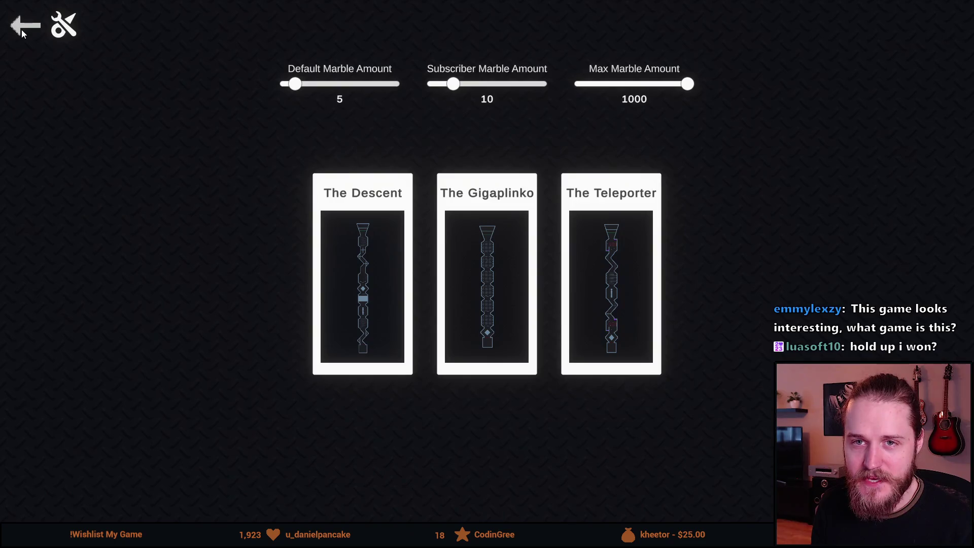
Quit Chirpy's Balls from its main menu and confirm with Yes.
left_click(23, 27)
left_click(482, 441)
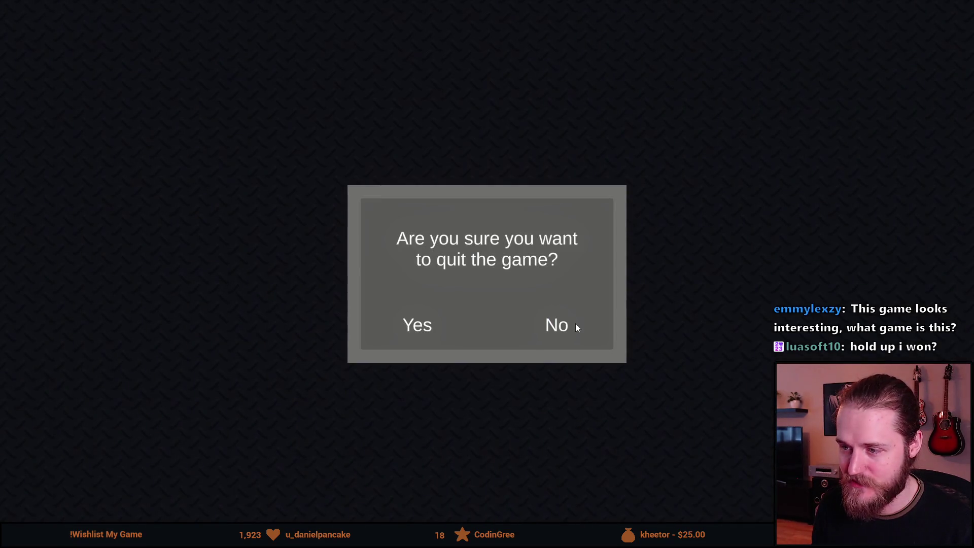
left_click(430, 328)
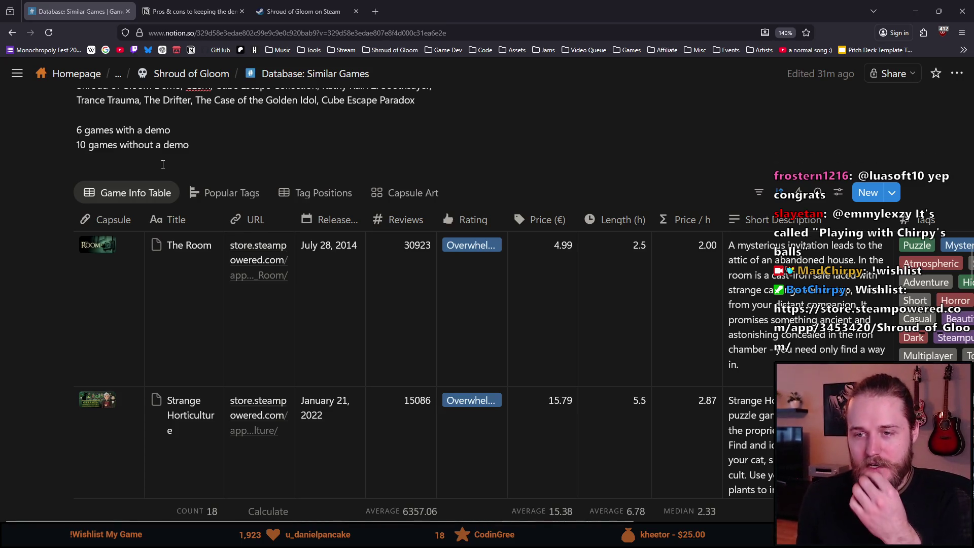
scroll(219, 216, "down", 3)
scroll(219, 215, "up", 5)
mouse_move(574, 8)
left_mouse_down()
mouse_move(297, 278)
mouse_move(197, 190)
mouse_move(255, 199)
mouse_move(359, 174)
mouse_move(416, 4)
left_mouse_up()
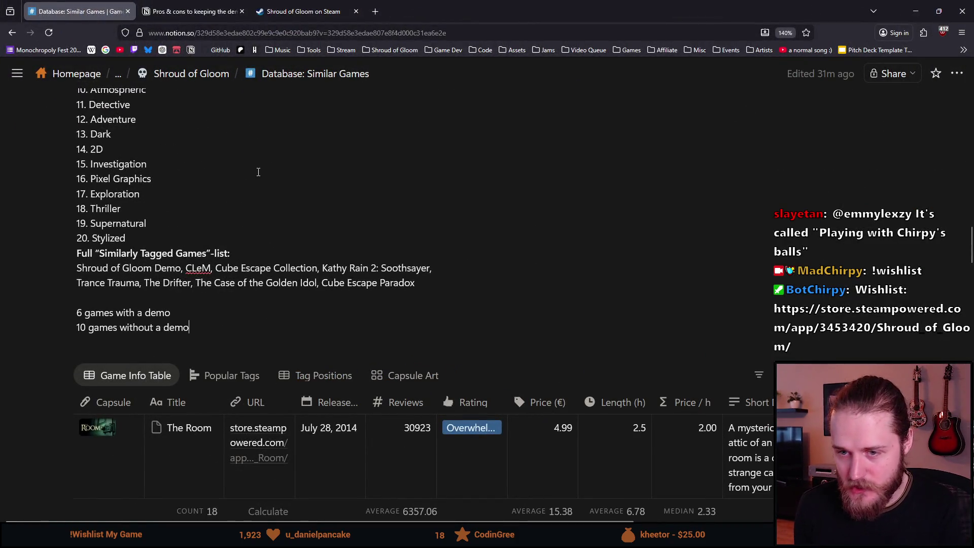
scroll(239, 170, "down", 8)
scroll(239, 175, "up", 2)
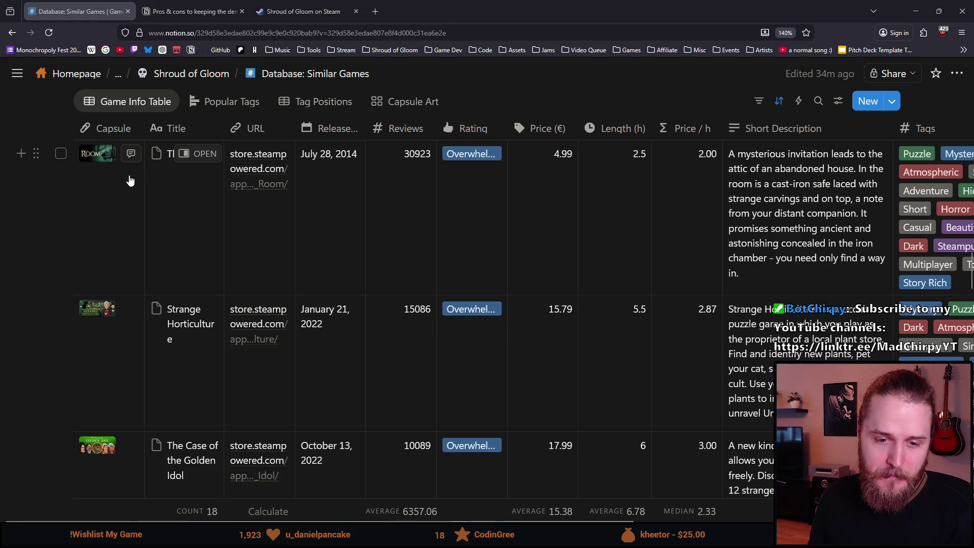
Switch to the 'Shroud of Gloom on Steam' browser tab.
left_click(305, 11)
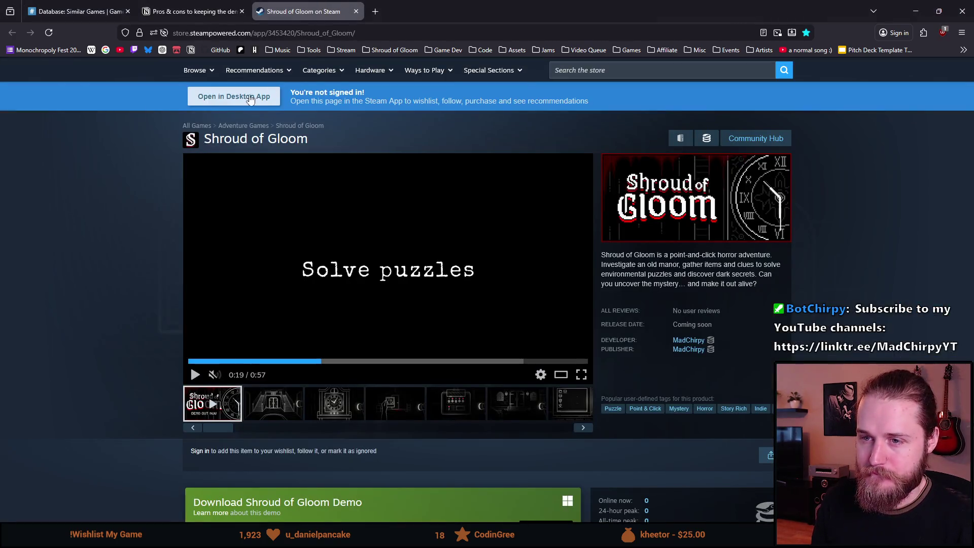
Open the Shroud of Gloom Notion page in its own tab from the breadcrumb.
left_click(76, 11)
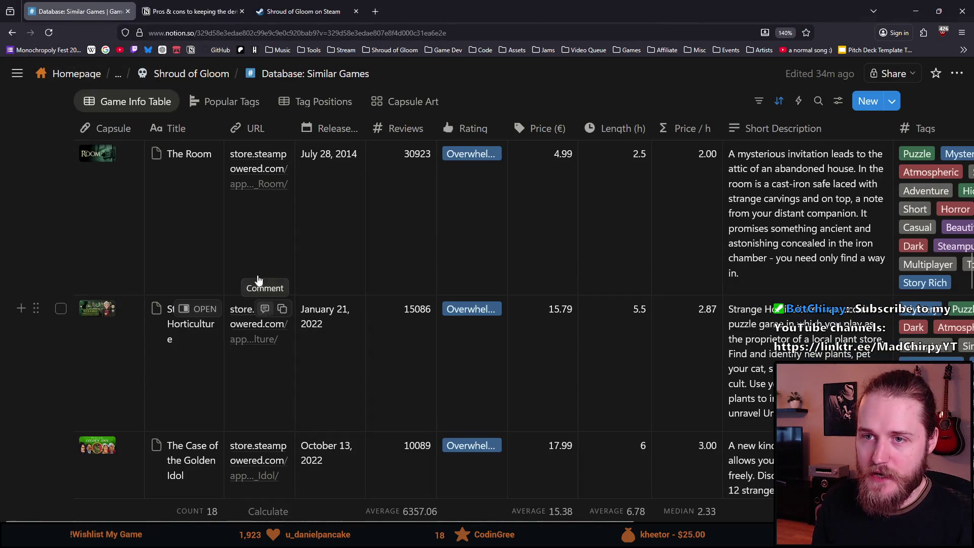
middle_click(191, 74)
left_click(199, 11)
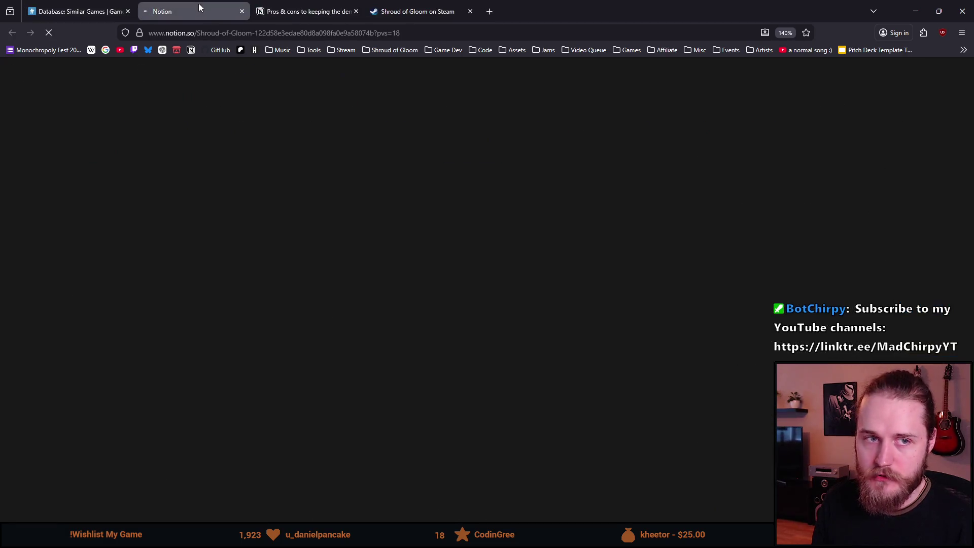
scroll(290, 295, "down", 5)
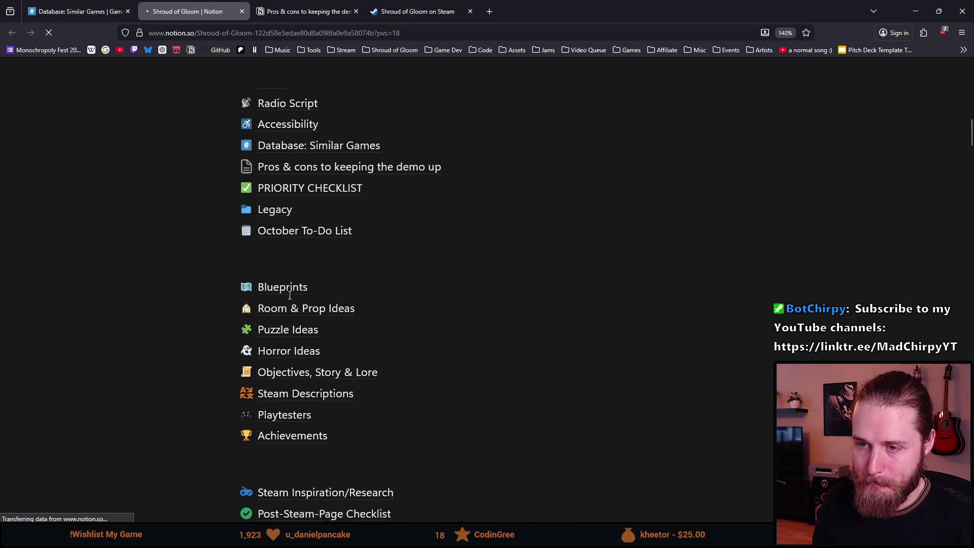
scroll(289, 295, "down", 2)
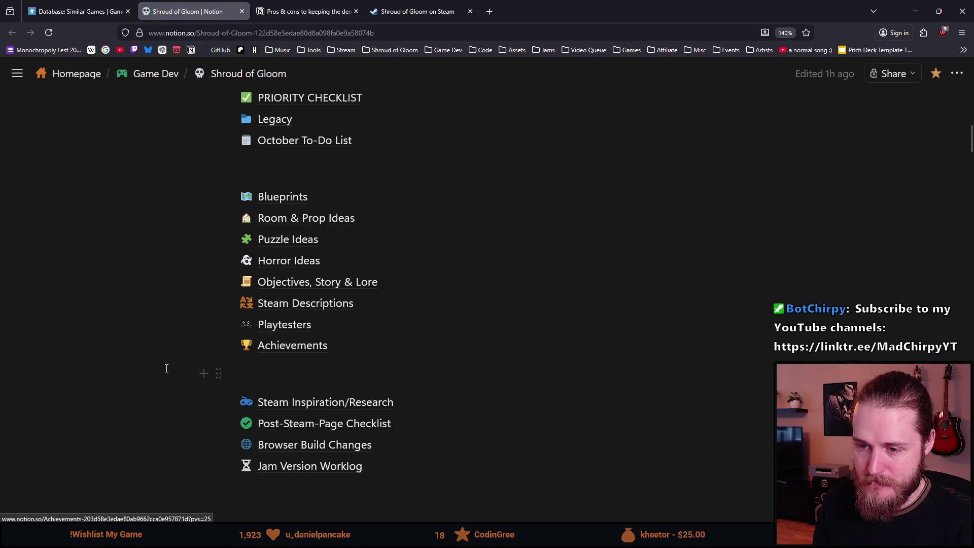
scroll(166, 368, "down", 2)
scroll(166, 369, "up", 5)
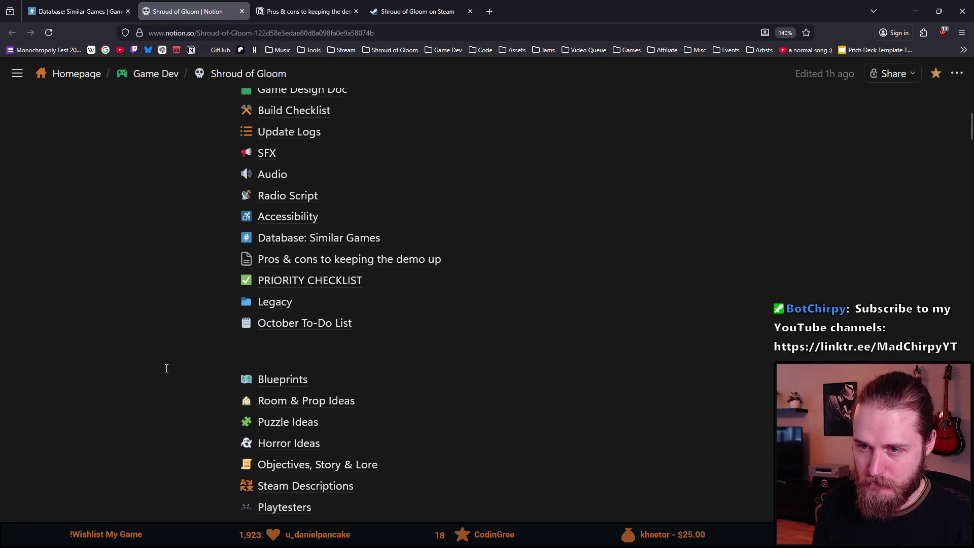
scroll(166, 368, "up", 3)
scroll(289, 244, "down", 3)
Add a sub-page 'New Trailer Ideas' below the October To-Do List and give it an icon.
left_click(287, 260)
key("Return")
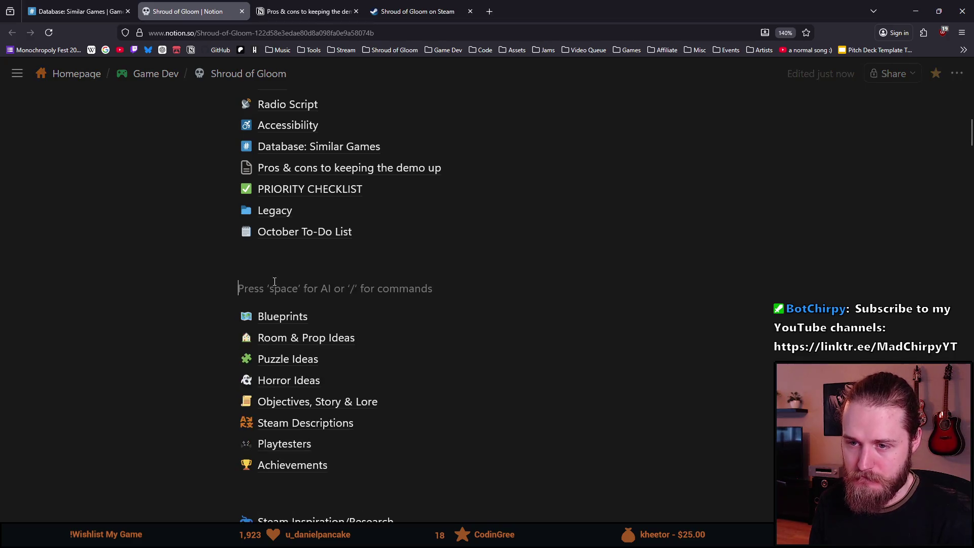
left_click(199, 289)
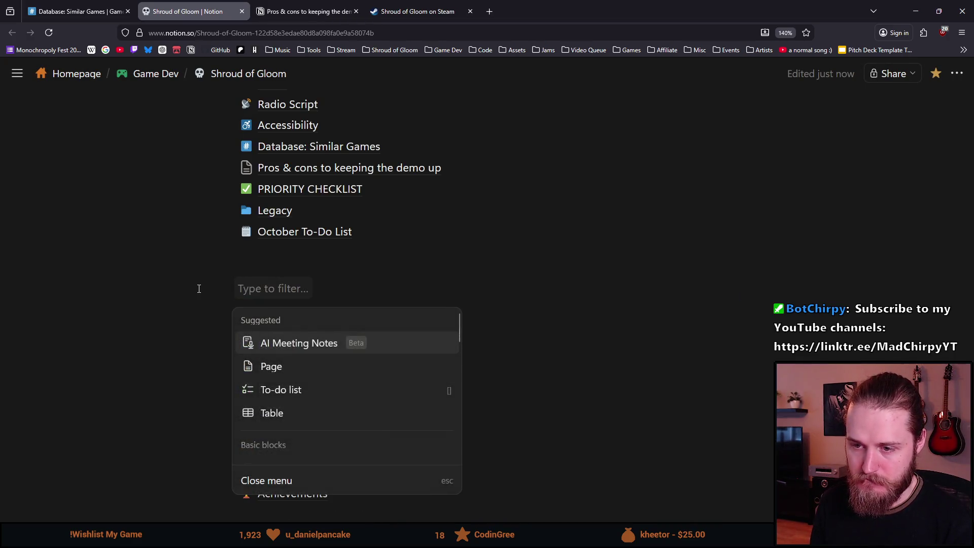
left_click(282, 373)
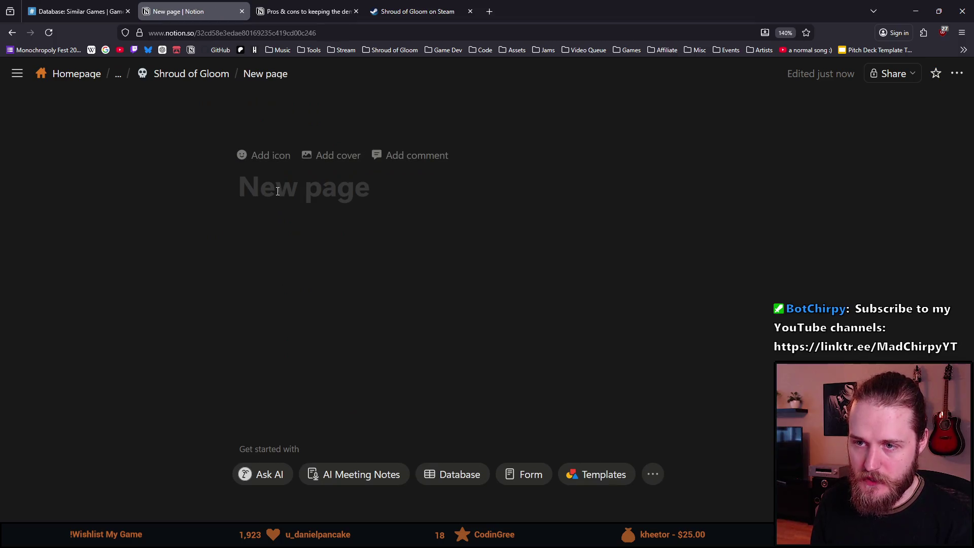
type("New Trailer Ideas")
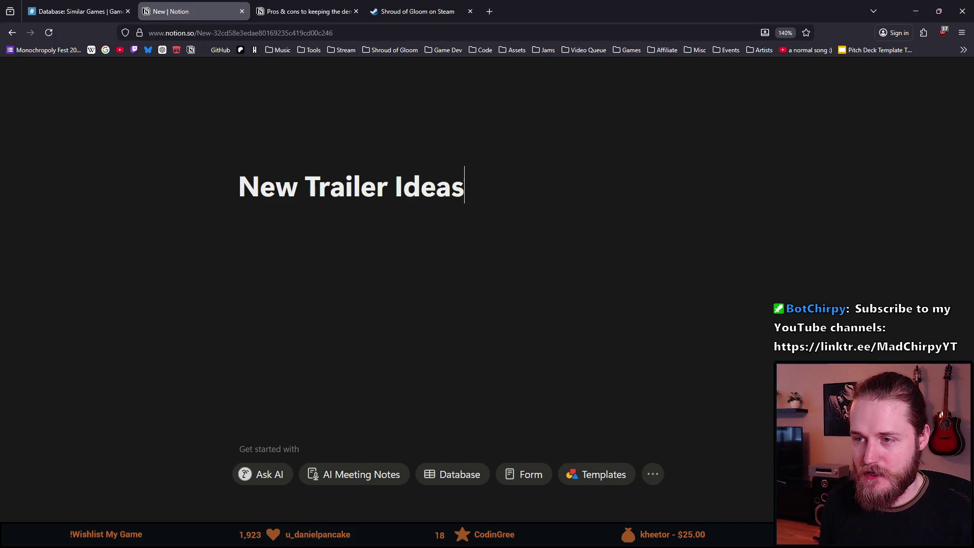
left_click(276, 157)
left_click(277, 161)
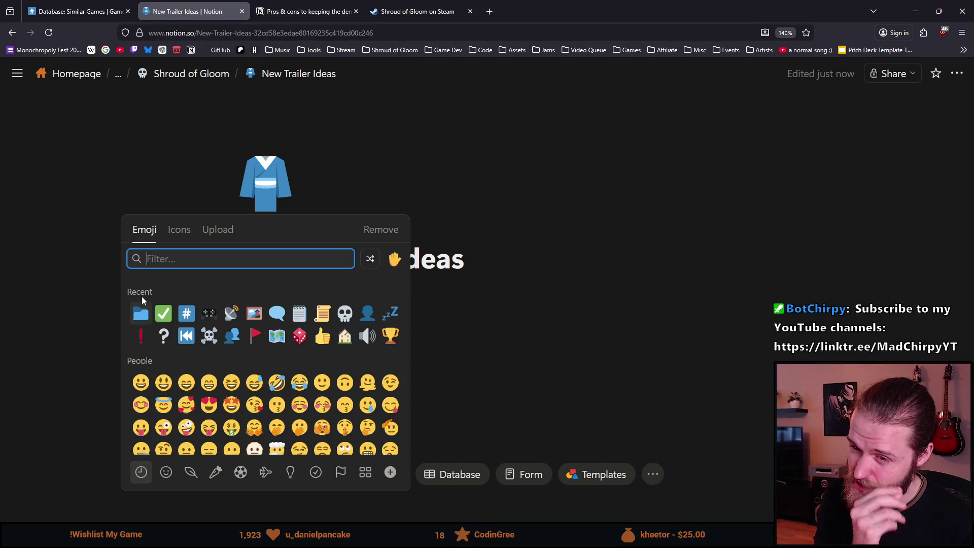
Search the emoji picker for 'play' and set the ▶ play button as the page icon.
type("video")
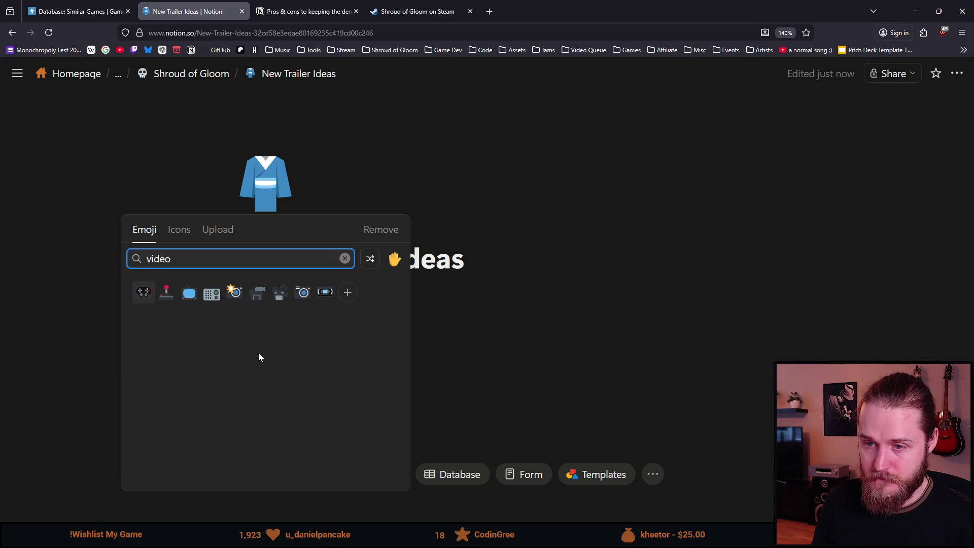
key("ctrl+a")
type("apla")
key("ctrl+a")
type("play")
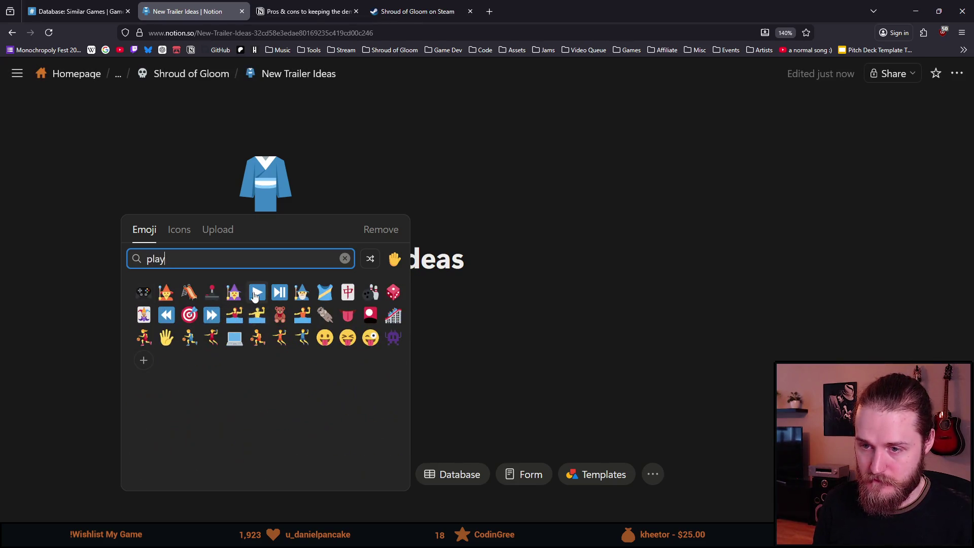
left_click(256, 293)
left_click(363, 335)
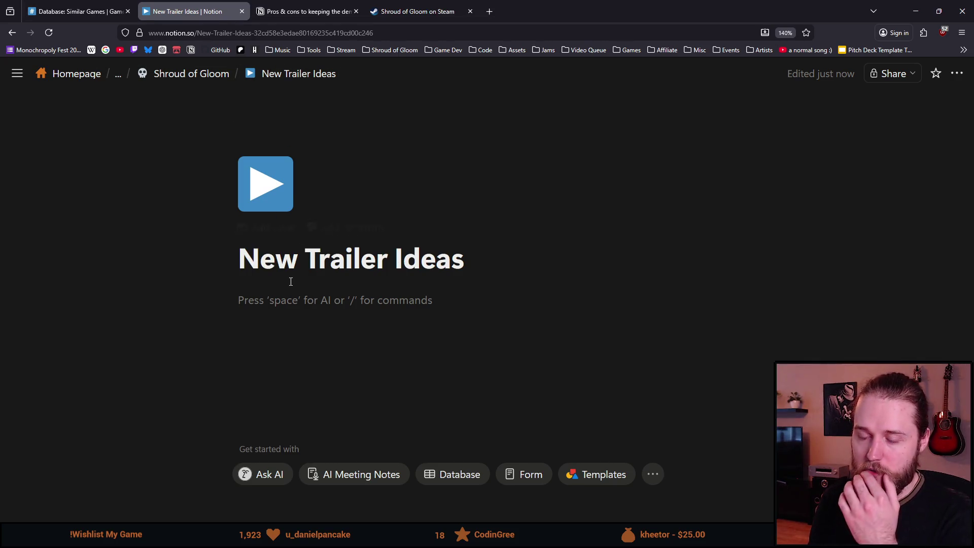
left_click(353, 54)
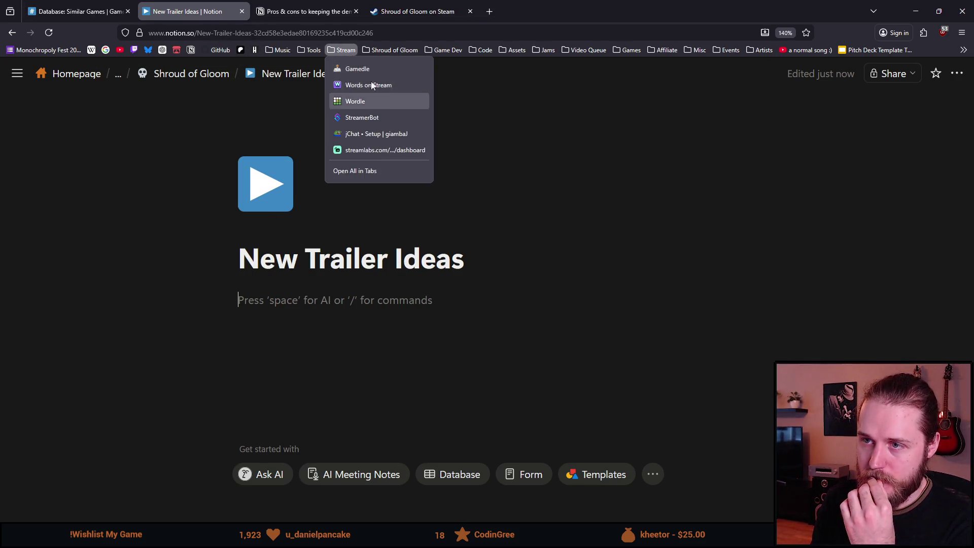
left_click(418, 11)
left_click(196, 375)
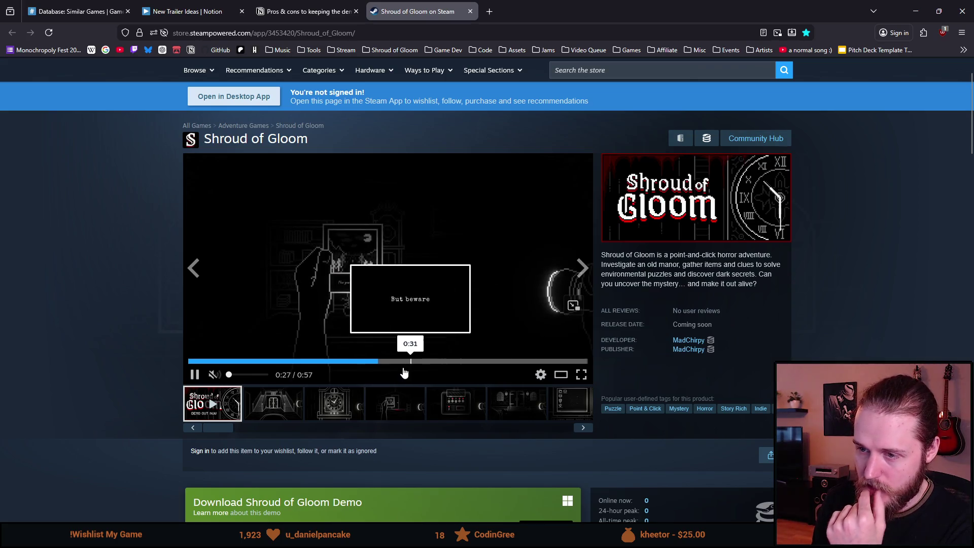
left_click(312, 363)
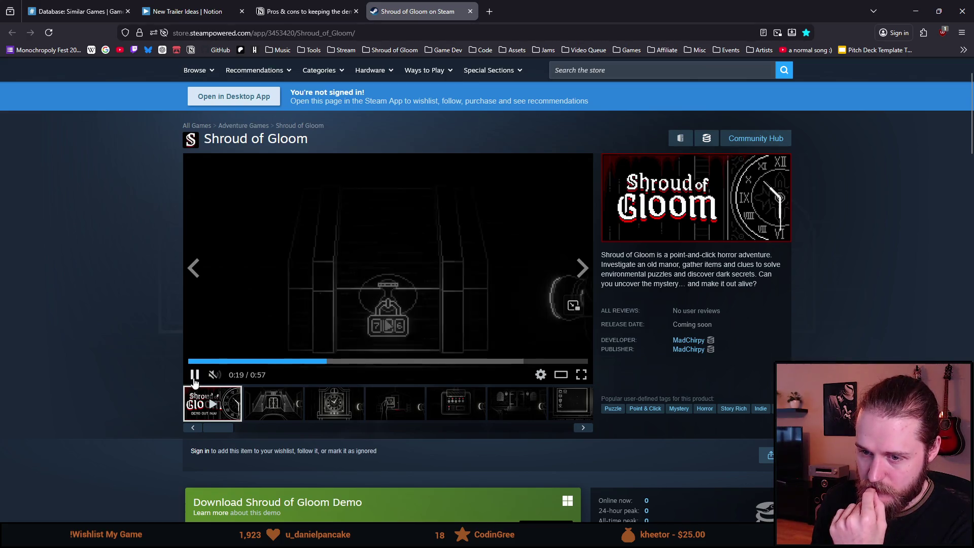
left_click(310, 11)
left_click(192, 4)
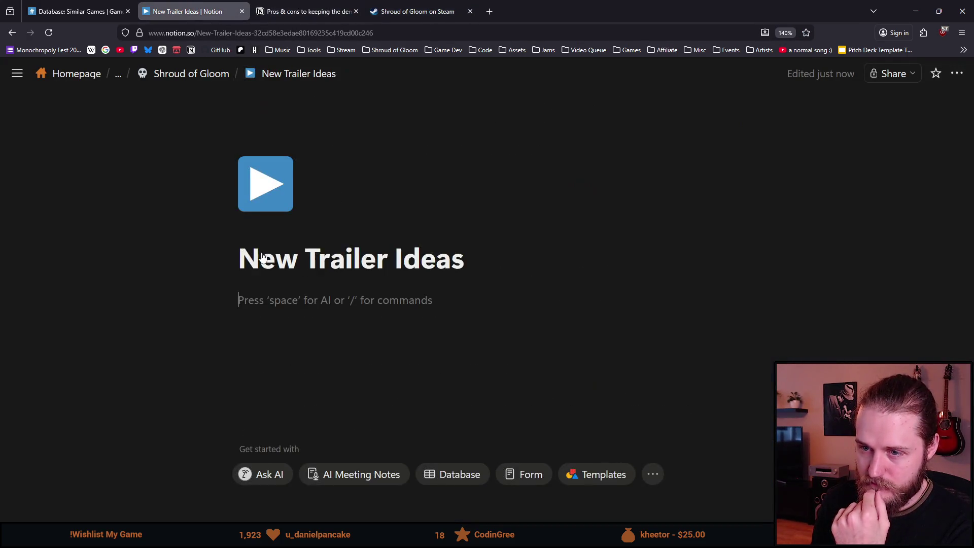
Write the bold intro line 'Things that could be improved with the current trailer:'.
type("Pr")
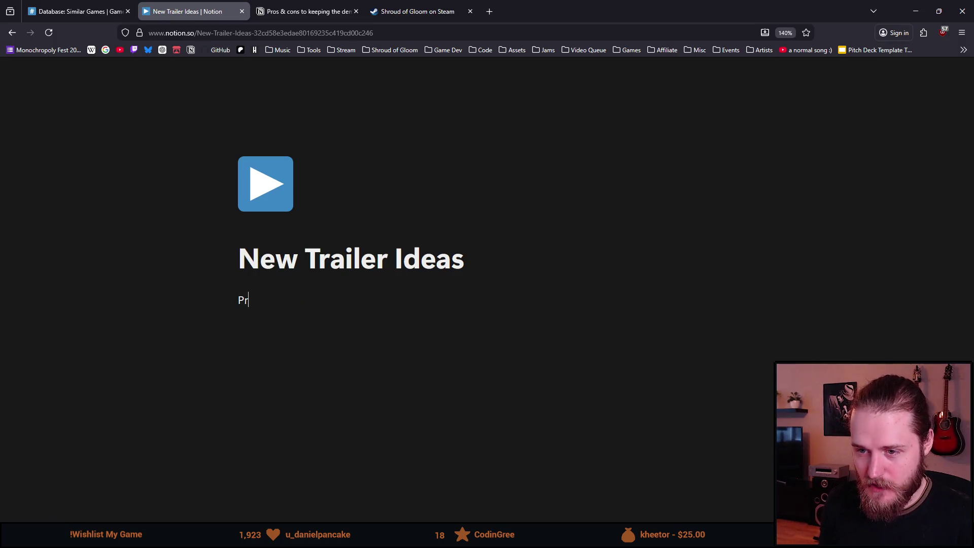
type("oblems with the")
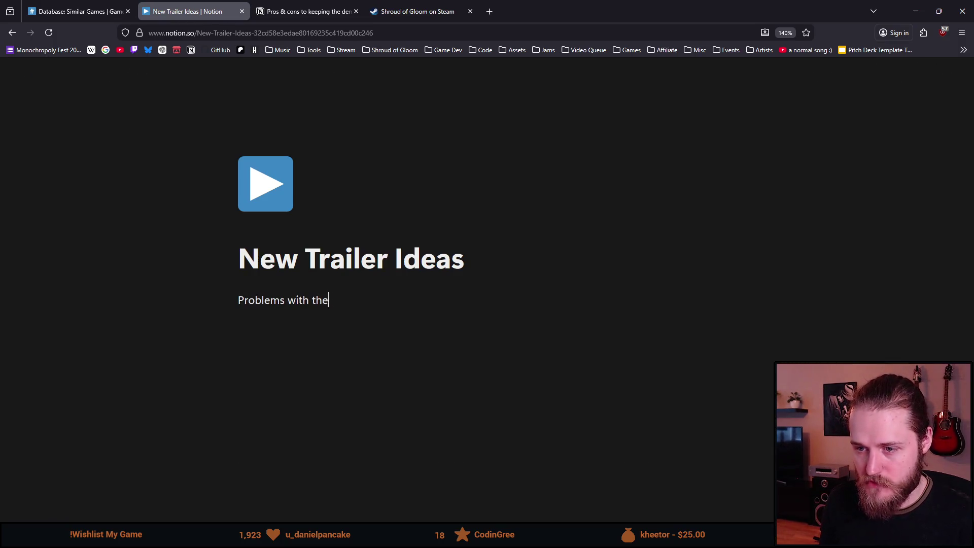
type(" current")
key("BackSpace")
key("BackSpace")
type("trailer")
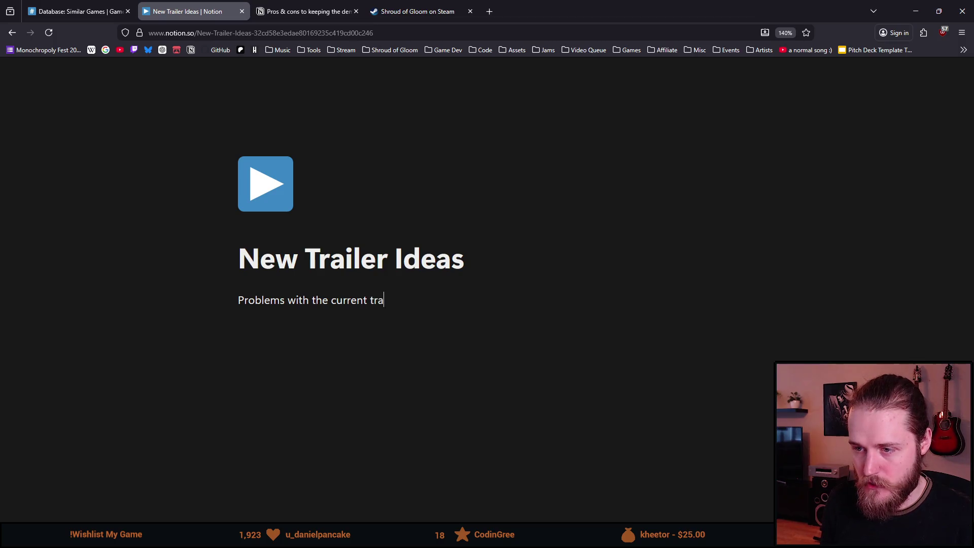
key("ctrl+shift+Left")
key("ctrl+shift+Left")
key("ctrl+shift+Left")
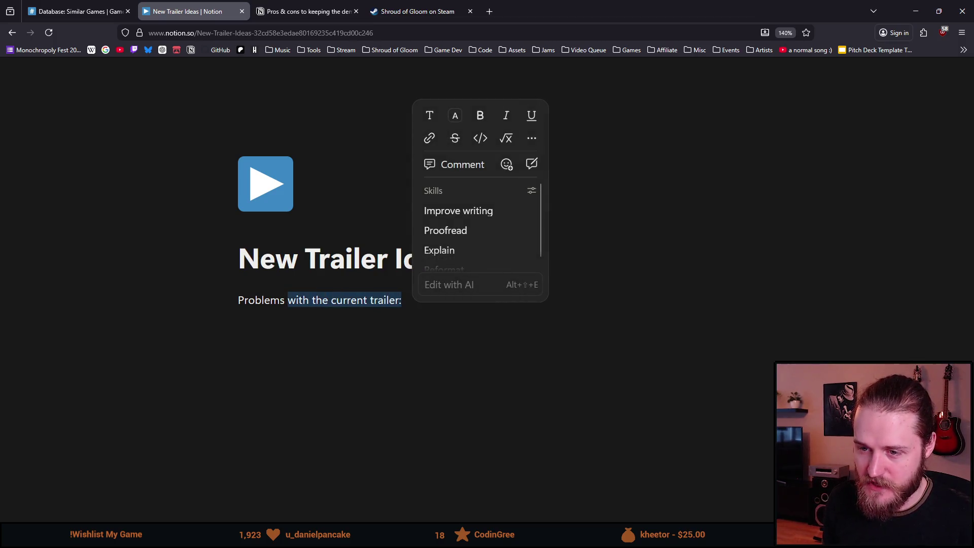
key("ctrl+b")
key("Left")
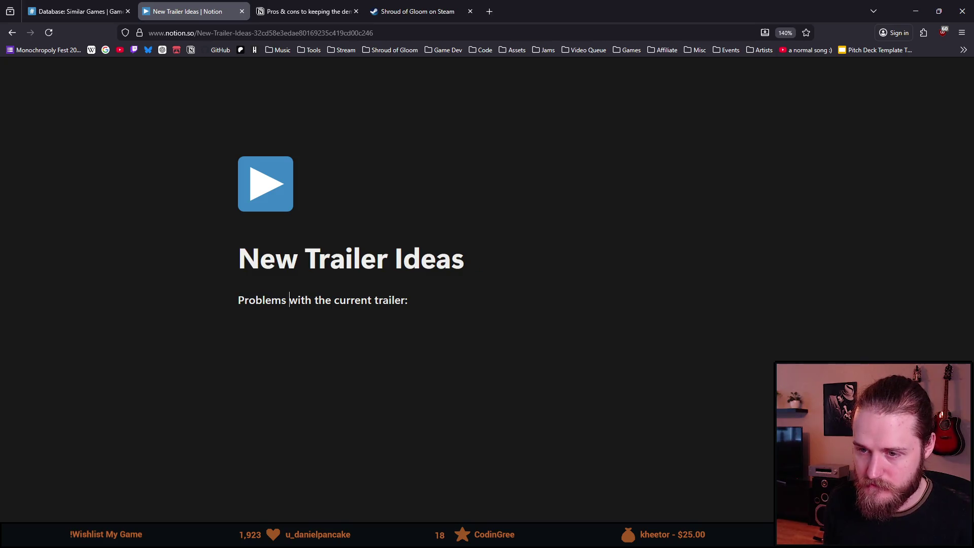
key("ctrl+BackSpace")
type("Things that could be improved")
key("ctrl+Right")
Add the bullet 'Less text-only screens' and start a second bullet.
key("Return")
type("- ")
type("Less")
type("xt-o")
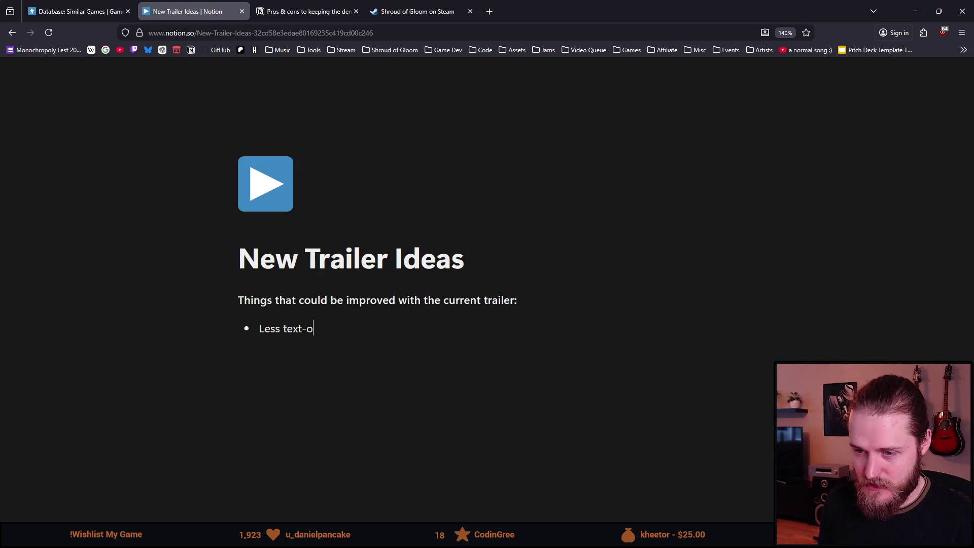
type("nly screens()")
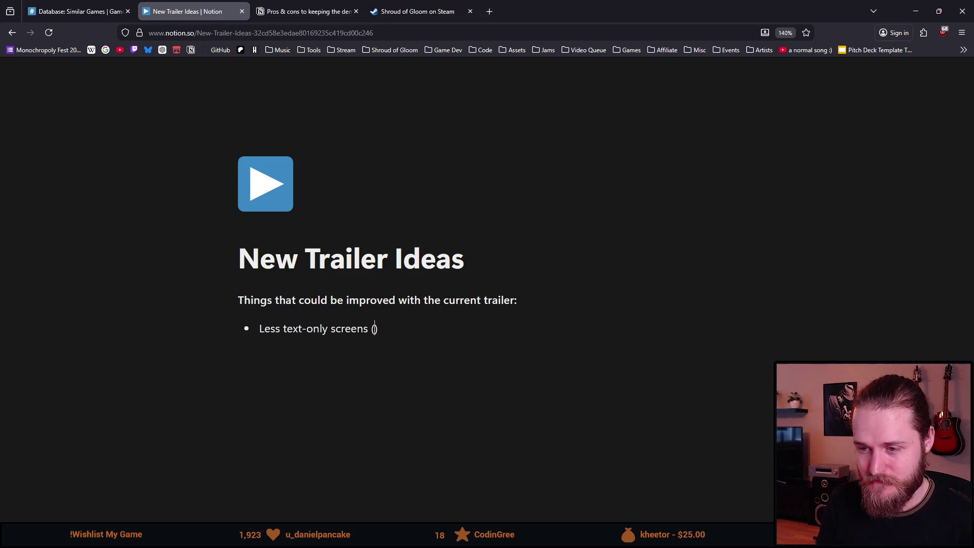
key("BackSpace")
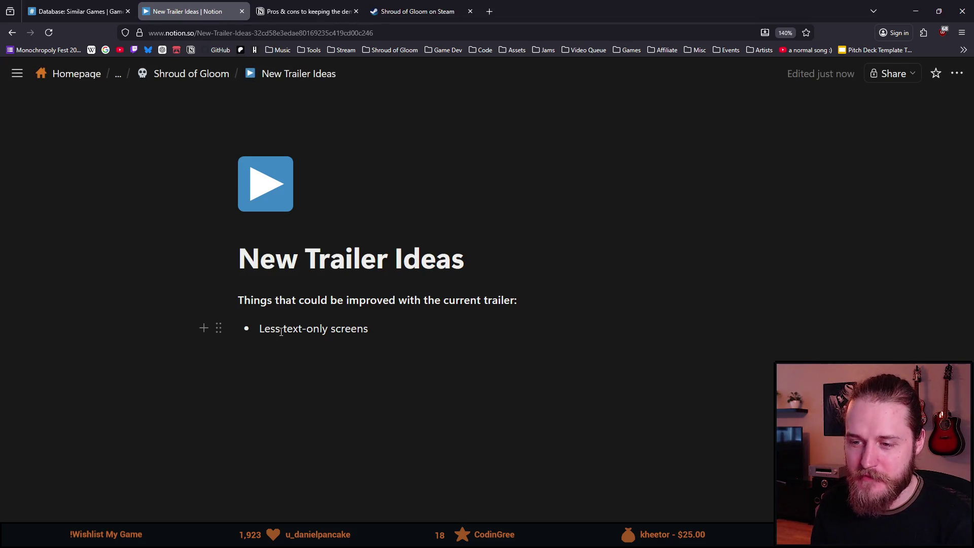
key("Return")
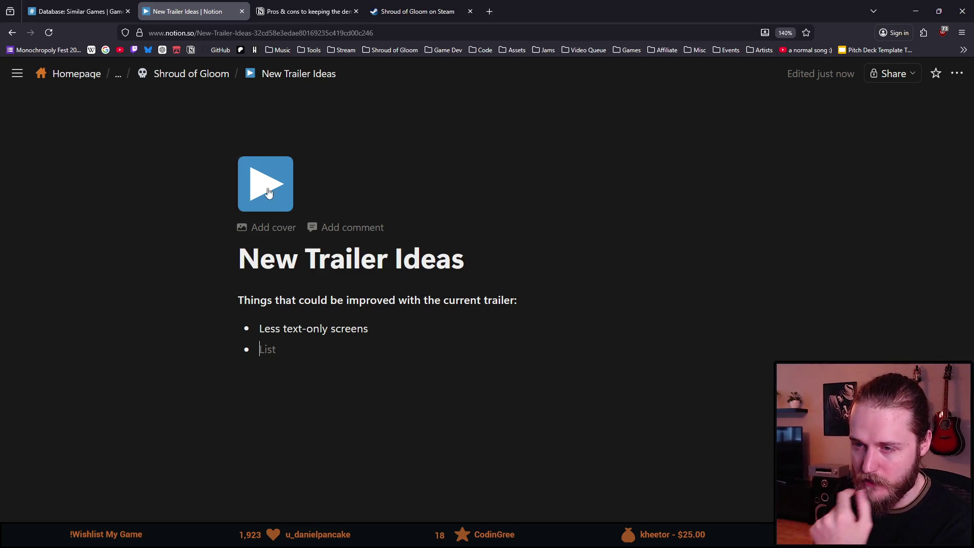
key("ctrl+Tab")
key("ctrl+Tab")
left_click(311, 361)
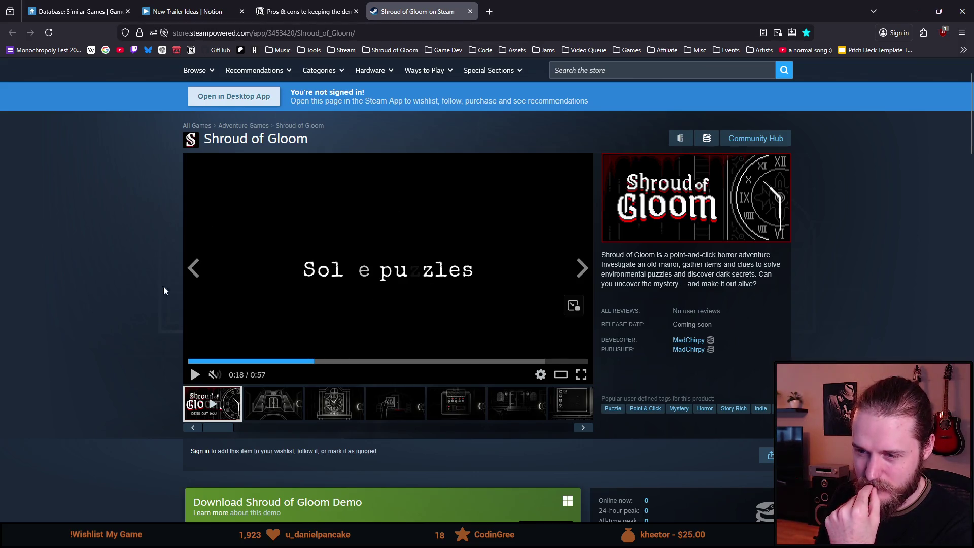
Scrub through the Shroud of Gloom trailer, replaying the start and jumping near the end.
left_click(303, 361)
mouse_move(303, 361)
left_mouse_down()
mouse_move(293, 361)
mouse_move(322, 361)
mouse_move(314, 361)
left_mouse_up()
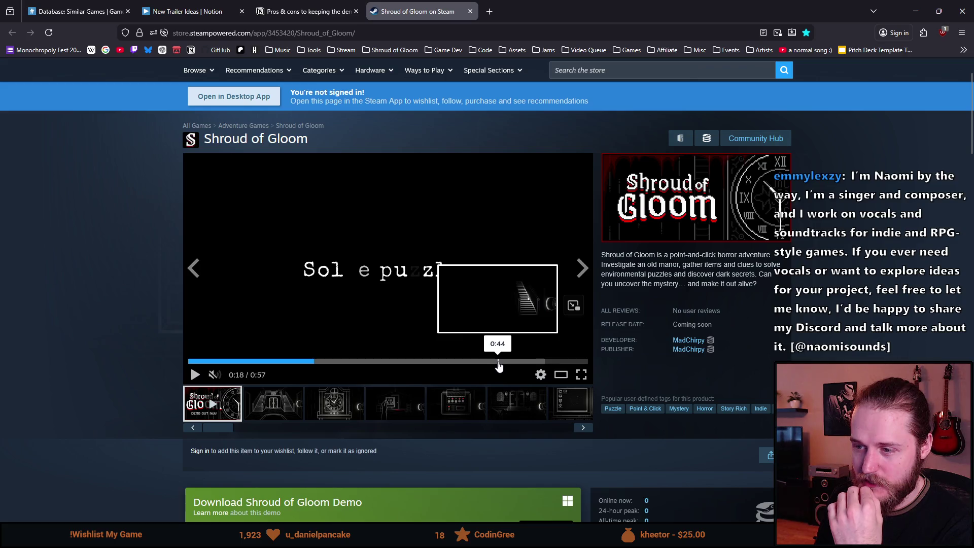
left_click(195, 375)
left_click(199, 361)
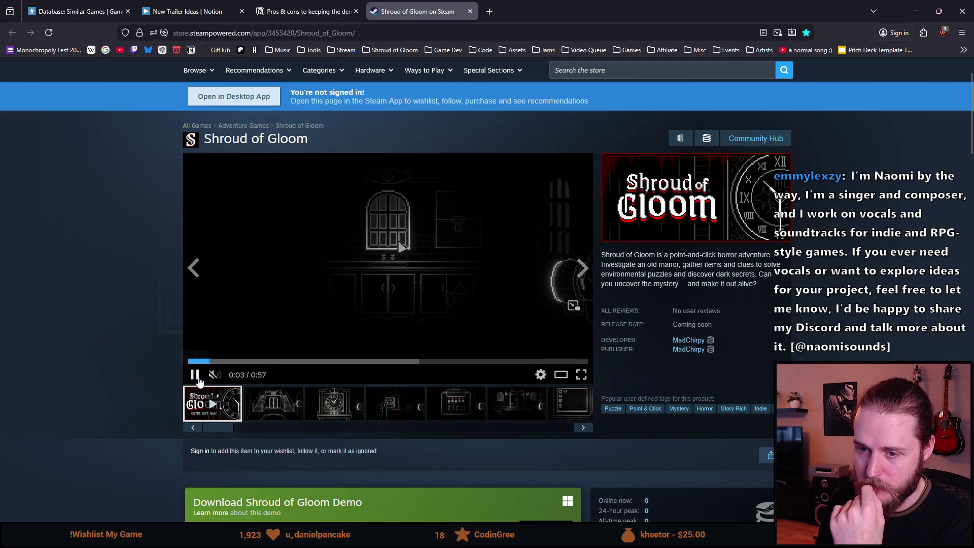
left_click(196, 376)
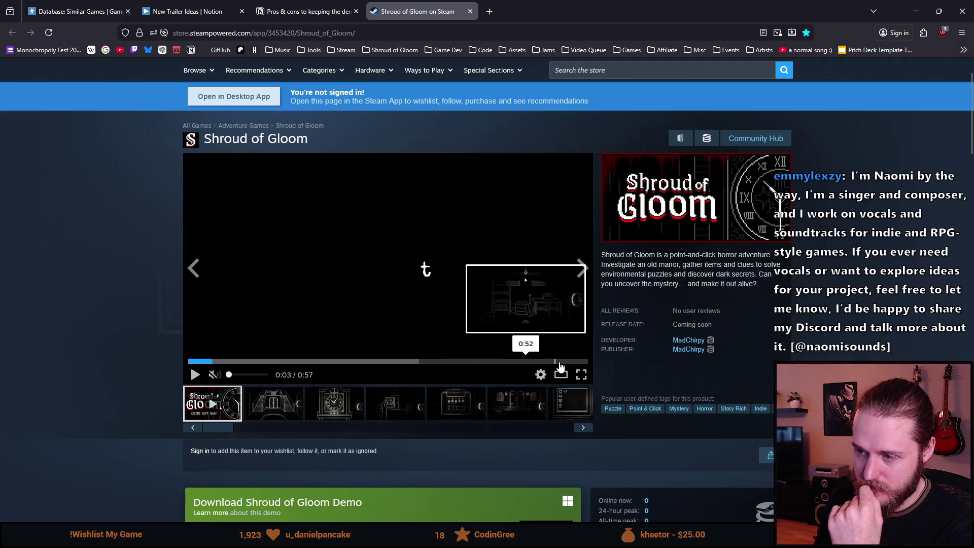
left_click(560, 362)
left_click(195, 375)
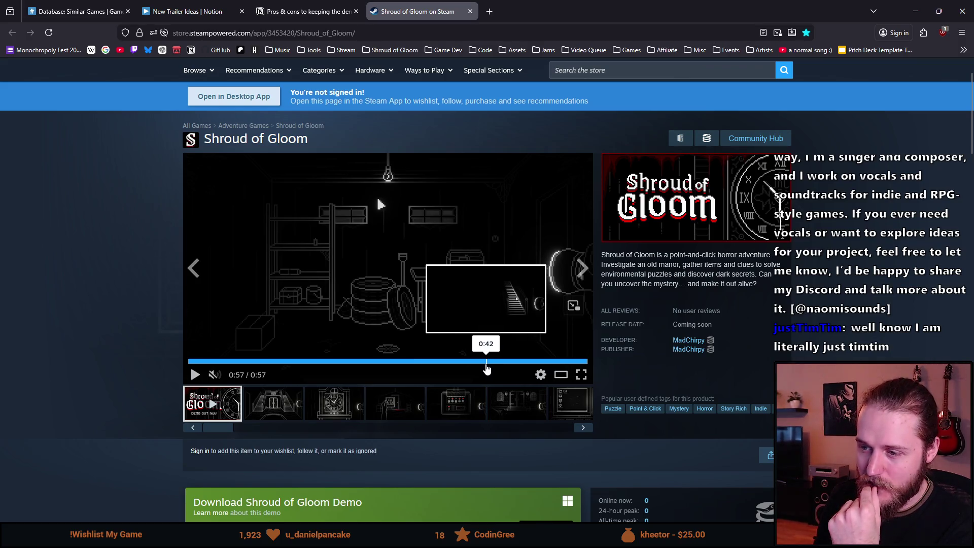
Rewatch the trailer's final seconds from 0:40 with sound on, pause at the end, and return to Notion.
left_click(486, 361)
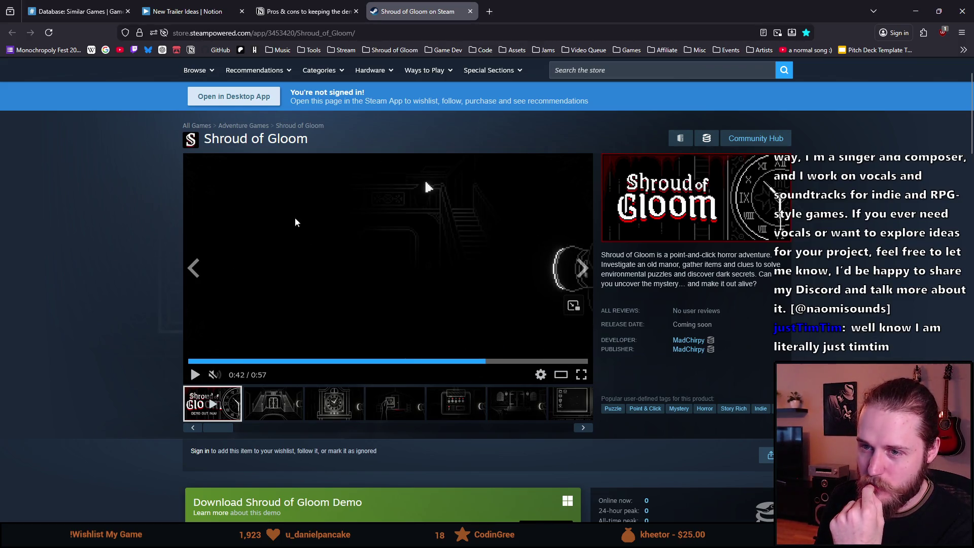
left_click(195, 374)
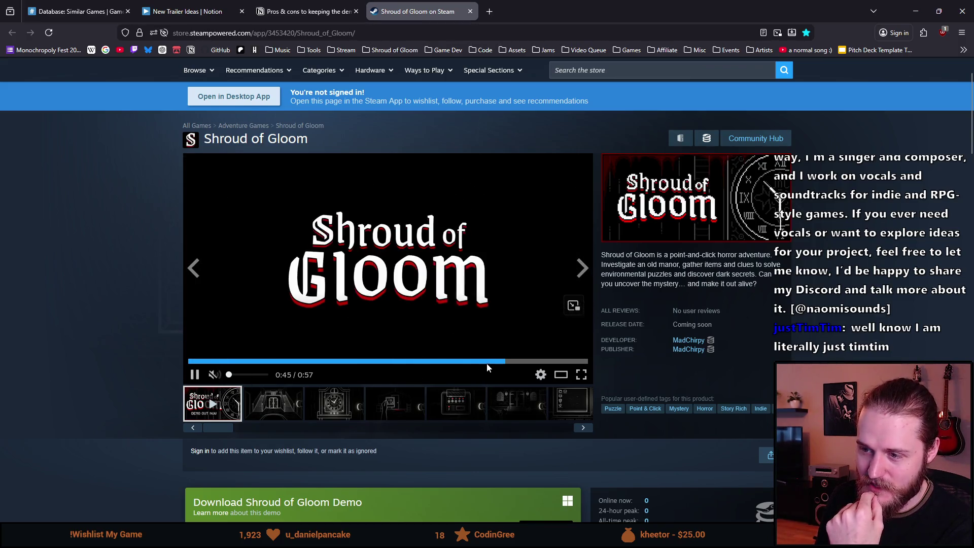
left_click(195, 375)
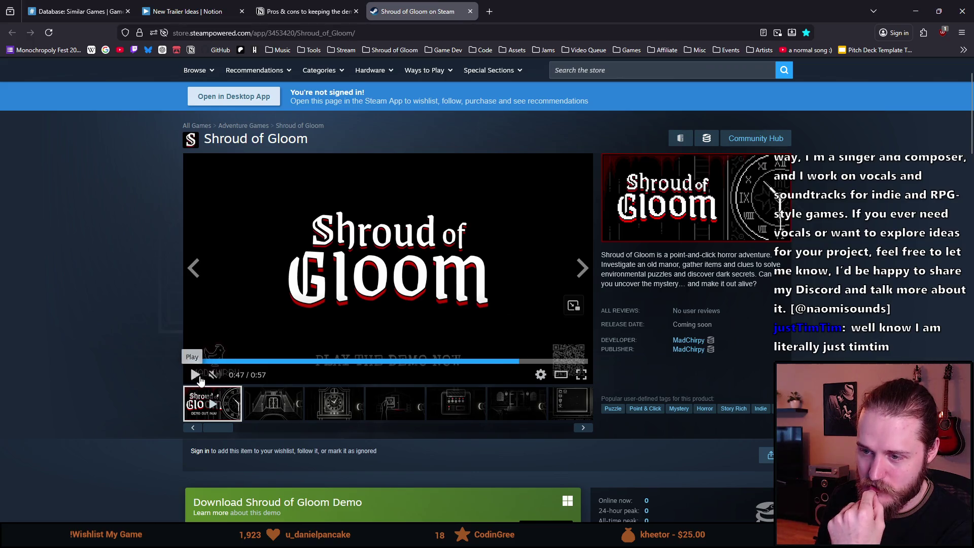
left_click(500, 366)
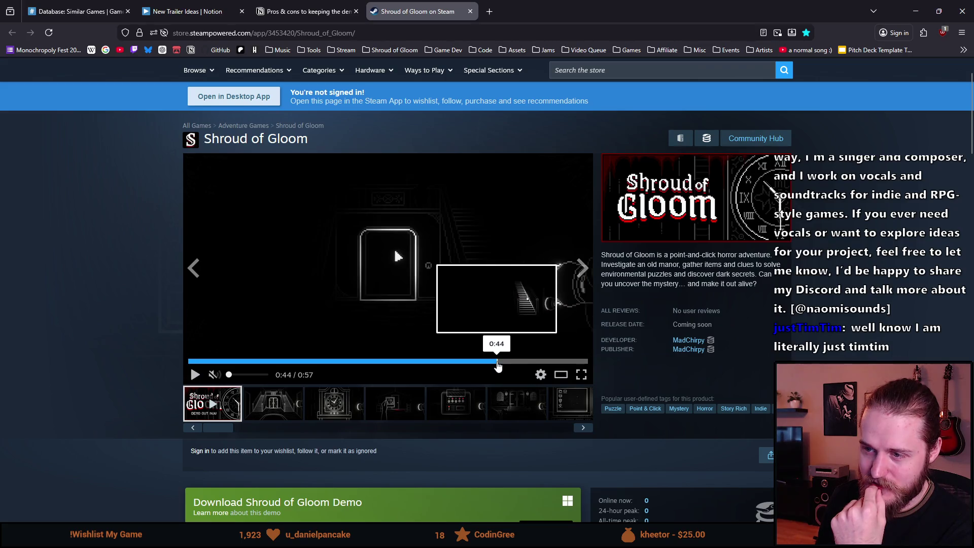
left_click(195, 375)
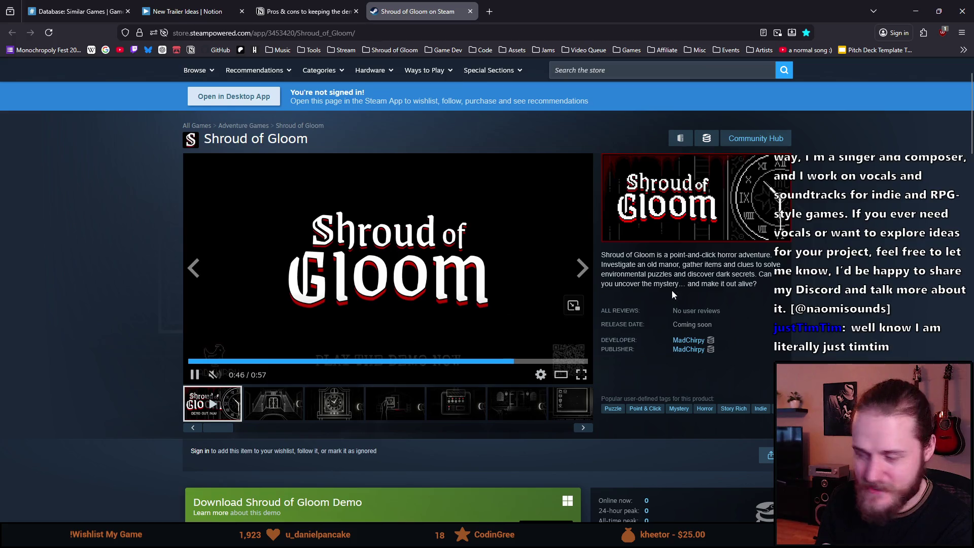
left_click(473, 361)
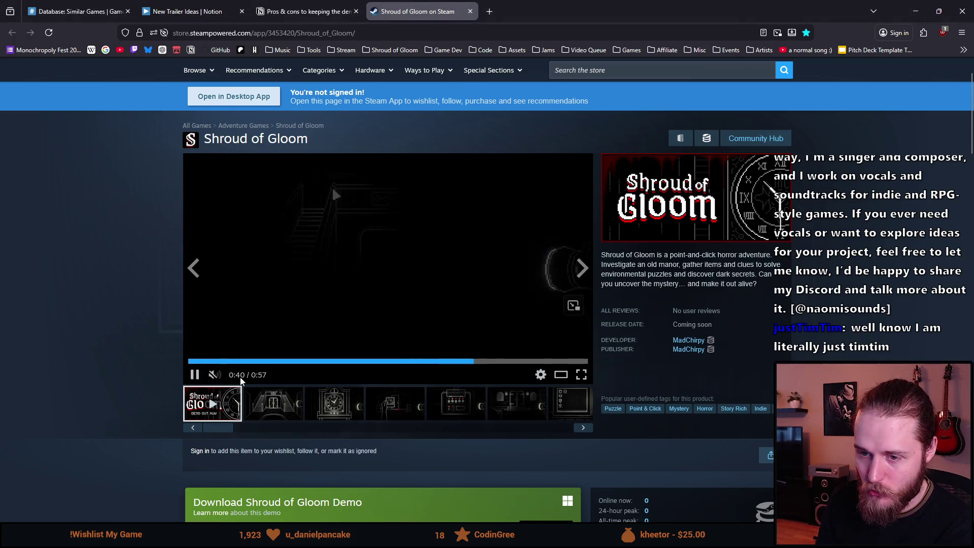
left_click(241, 375)
left_click_drag(243, 379, 252, 380)
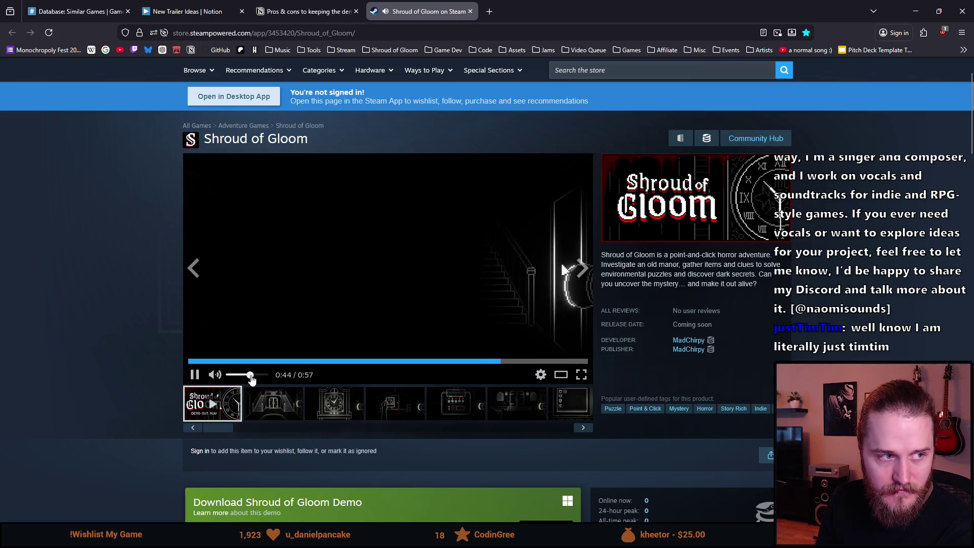
left_click_drag(251, 379, 242, 379)
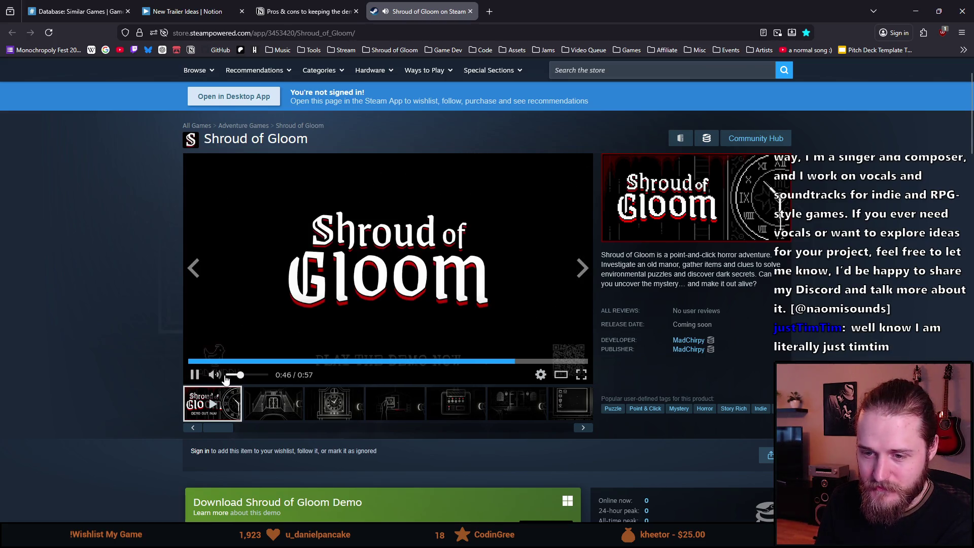
left_click(195, 374)
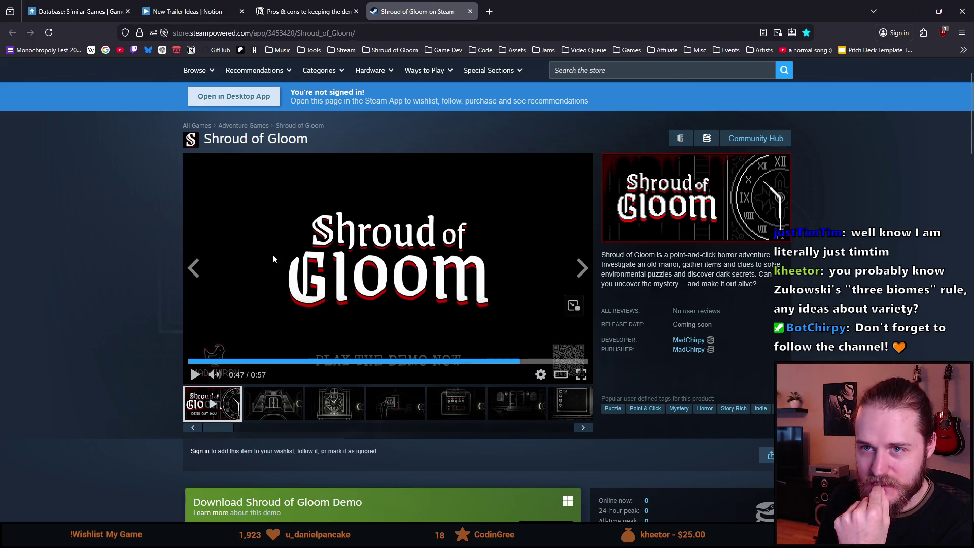
left_click(200, 10)
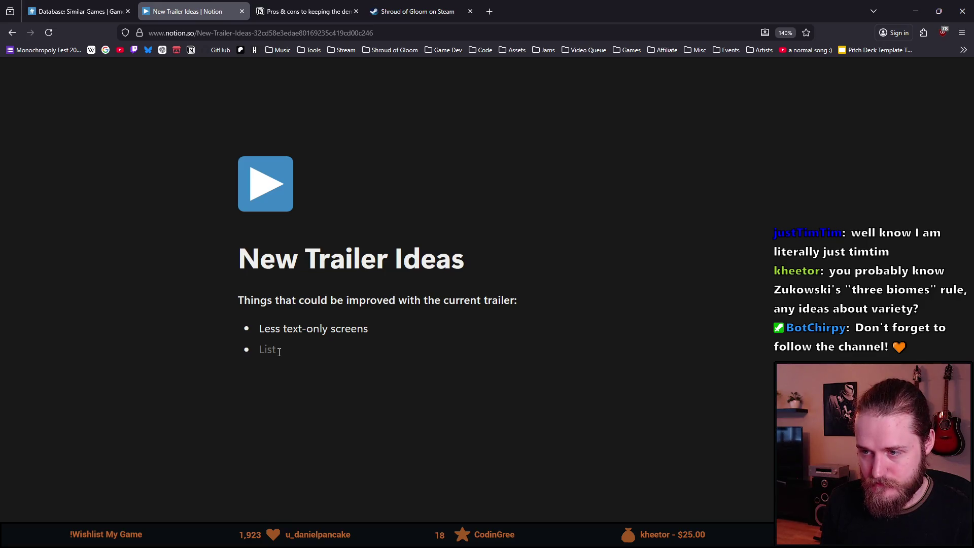
Type the second bullet 'Have a more visual scary moment at the end' and return to the Steam page.
type("Have ")
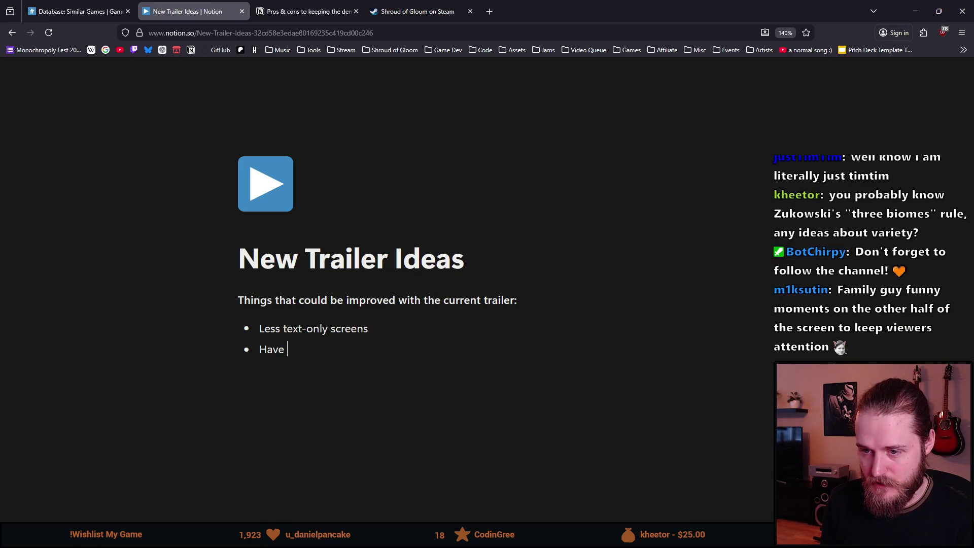
type("a more visual")
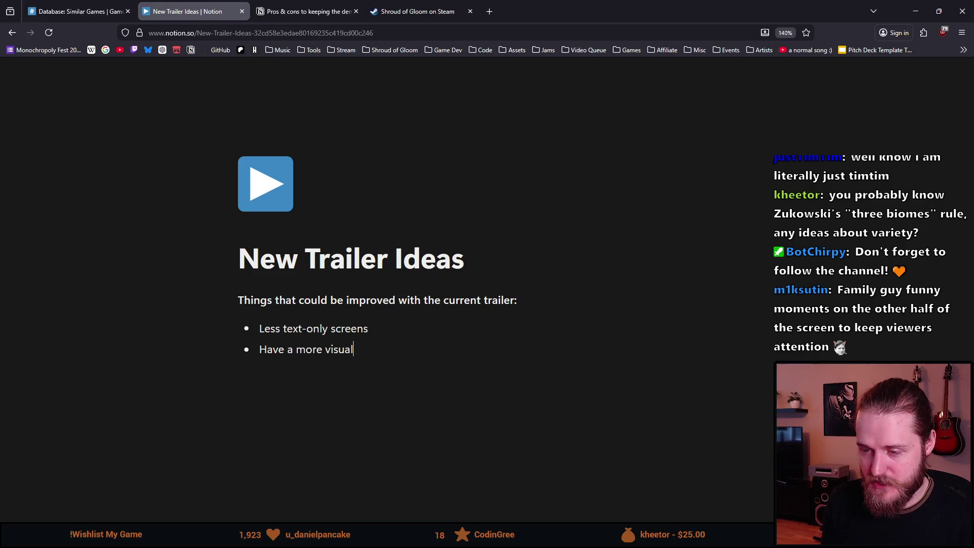
type(" scare")
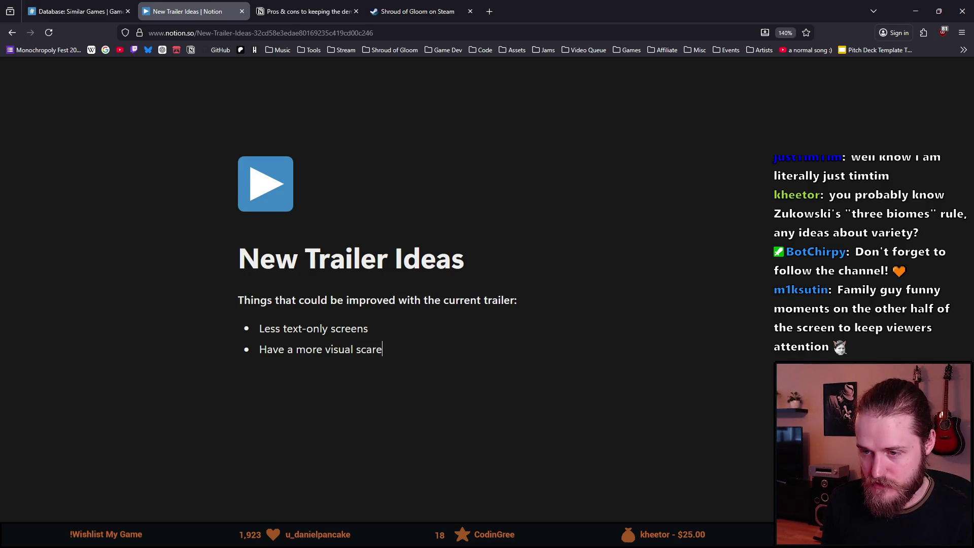
key("BackSpace")
type("y moment at the end")
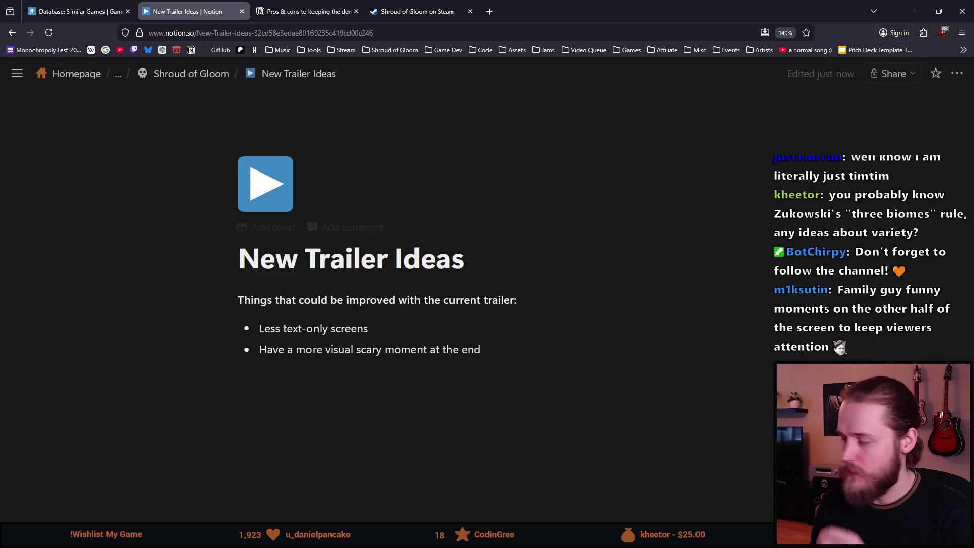
left_click(298, 11)
left_click(414, 11)
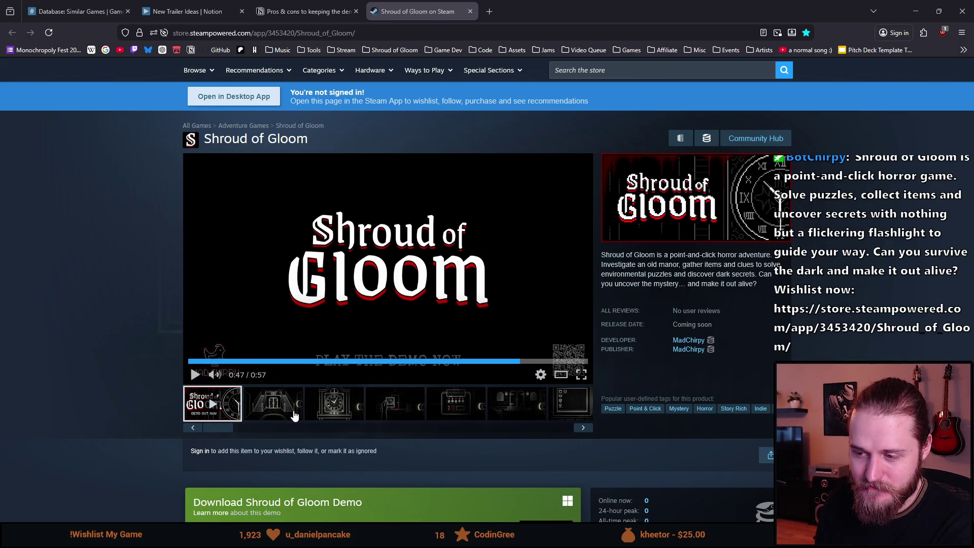
View the clock, picture frame and control panel screenshots, then return to New Trailer Ideas.
left_click(333, 406)
left_click(393, 406)
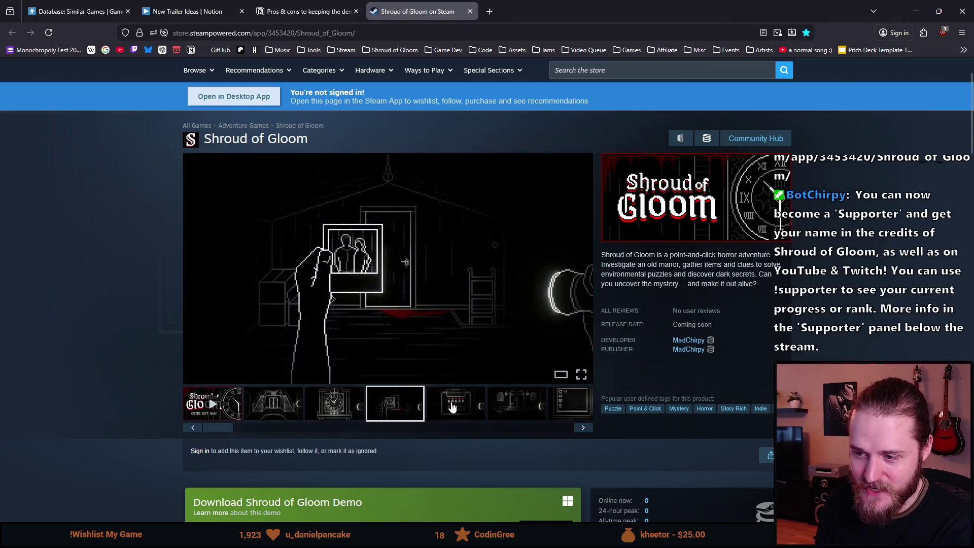
left_click(439, 404)
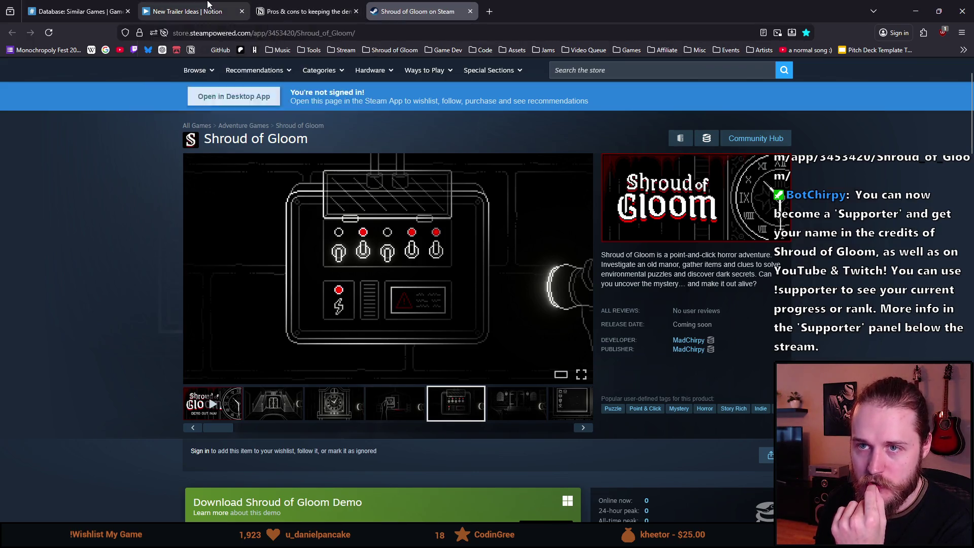
left_click(207, 6)
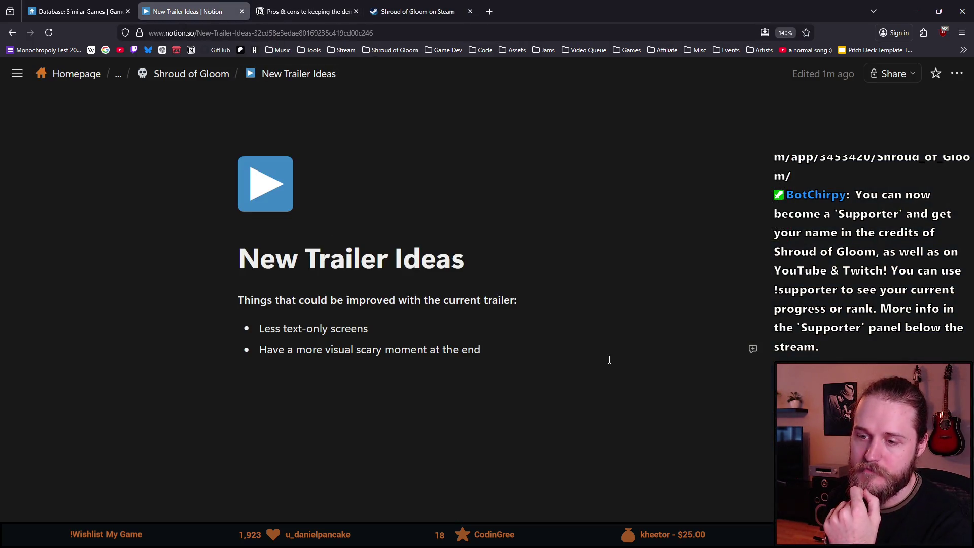
Add the bullet 'Different room sizes (outside areas, default rooms, main hall, basement, attic, conservatory)'.
key("Return")
type("Mo")
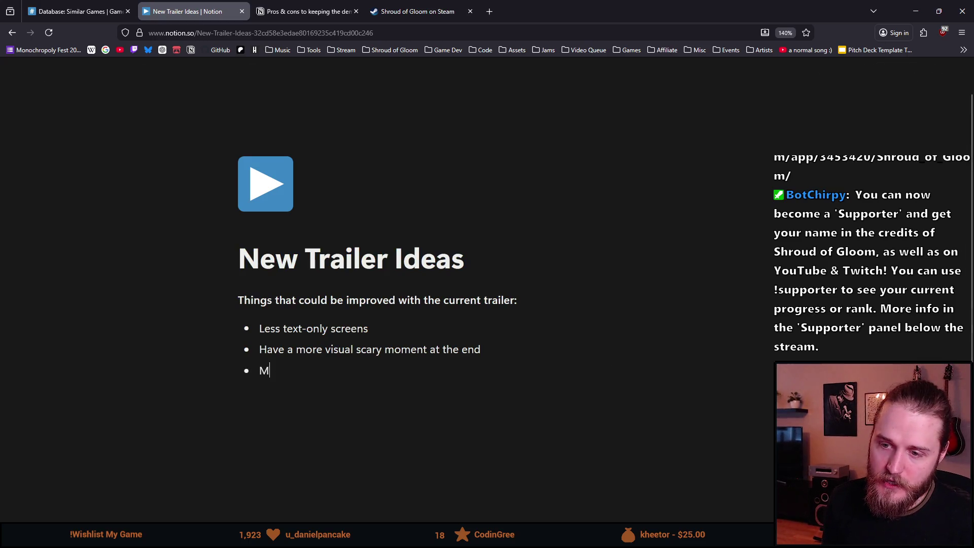
key("BackSpace")
key("BackSpace")
type("Different room sizes ")
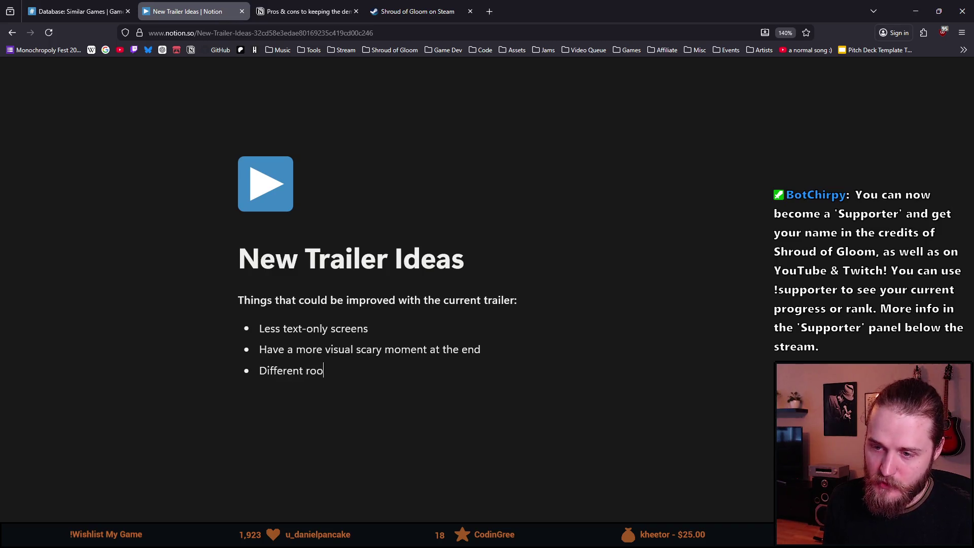
type("()")
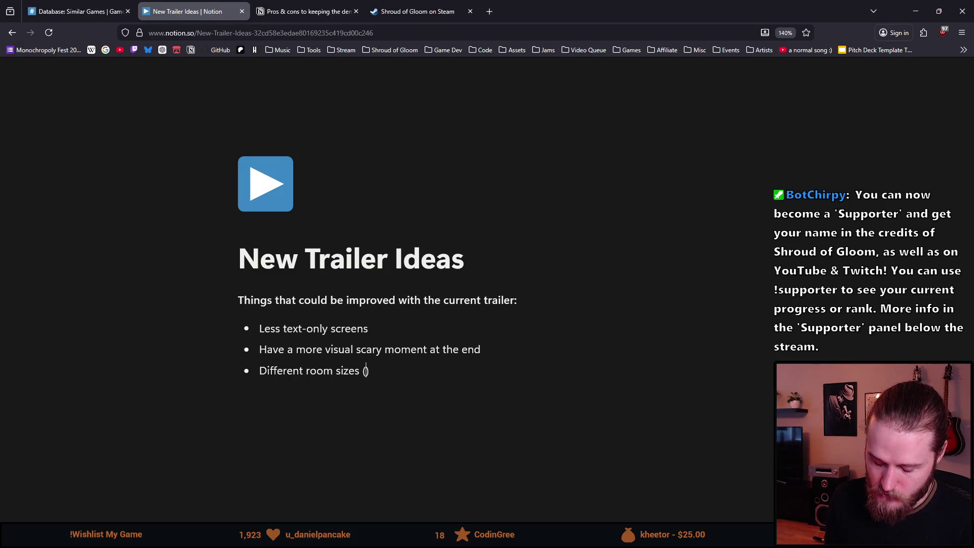
type("o")
key("BackSpace")
type("outside areas, ")
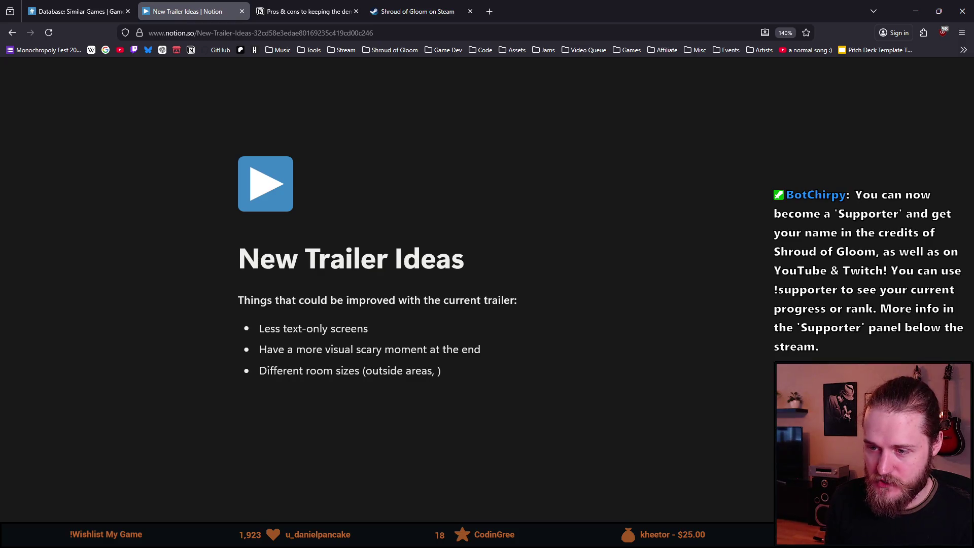
type("default rooms")
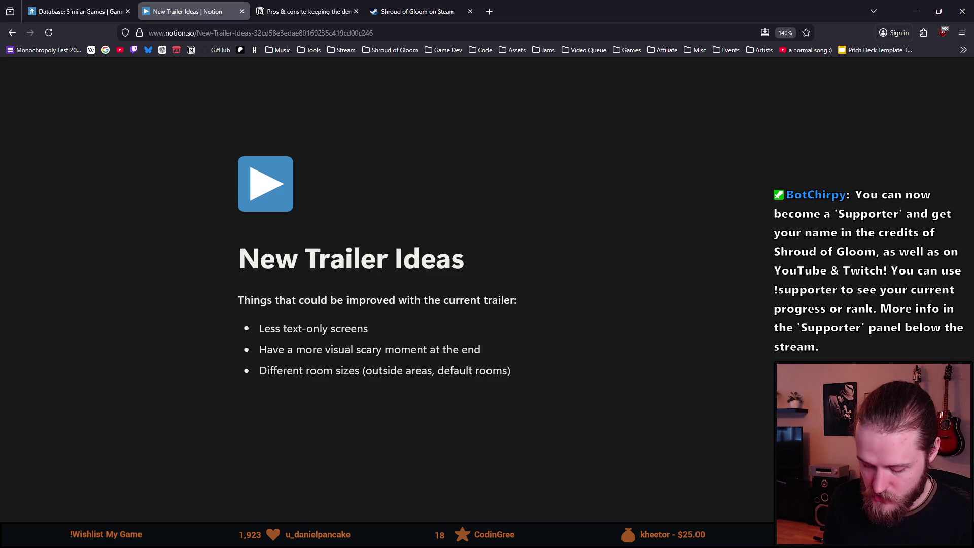
type(", main hal")
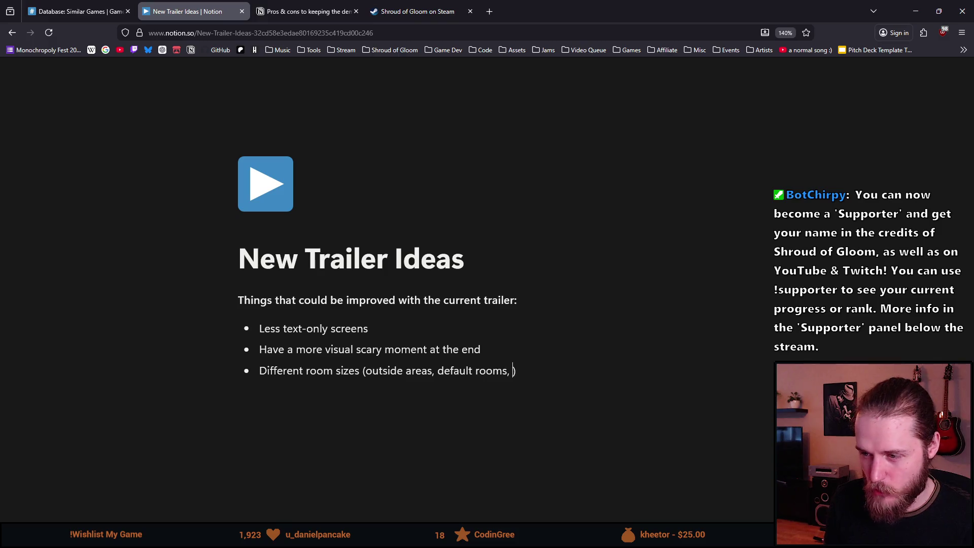
type("l")
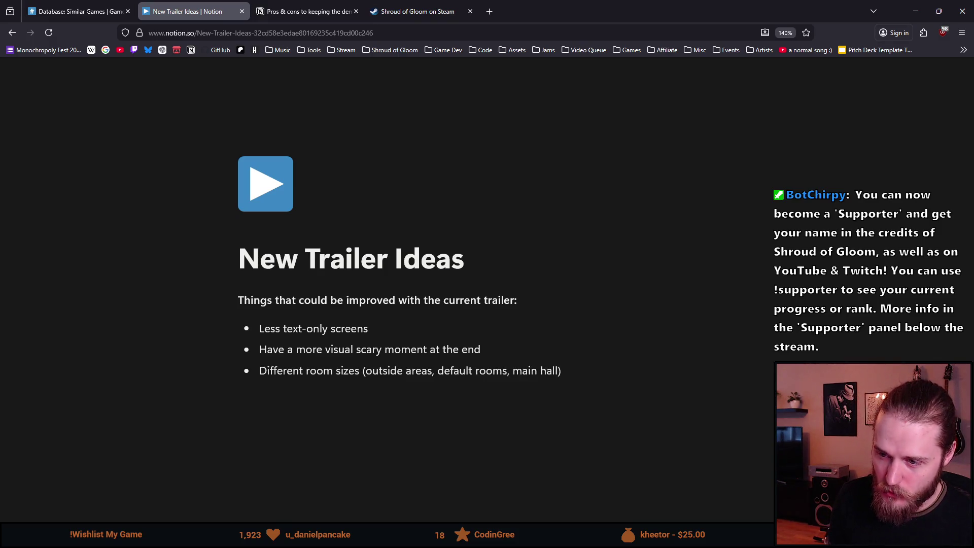
type(", basement")
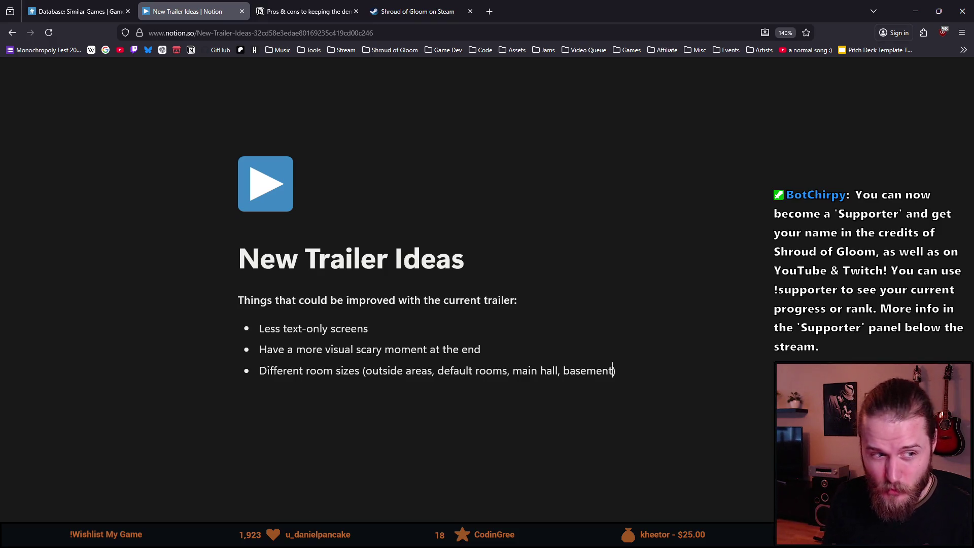
type(", attic")
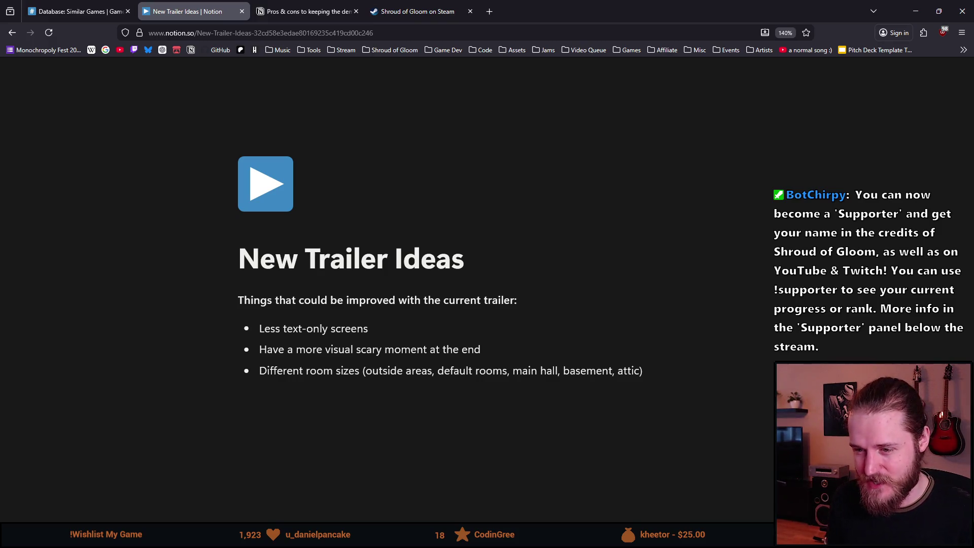
type(", ")
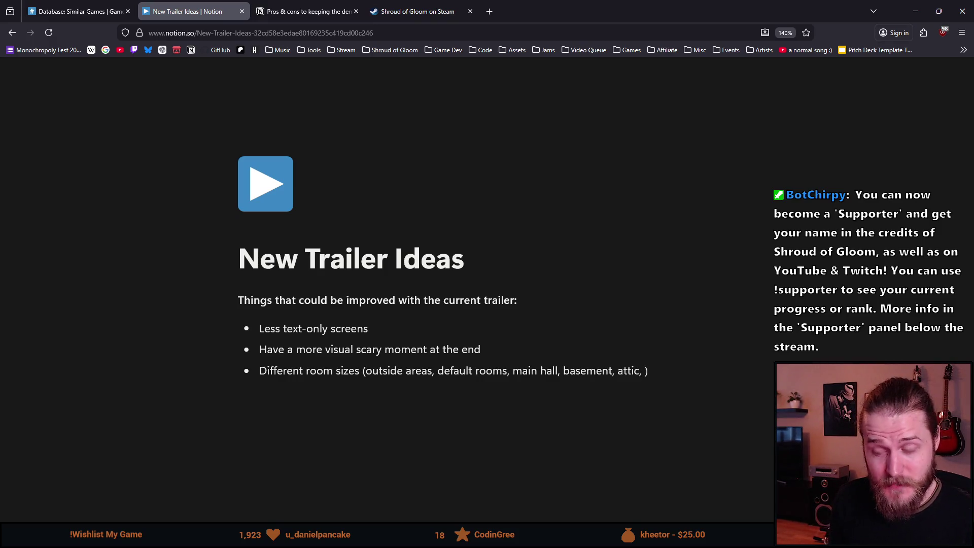
type("conservatory")
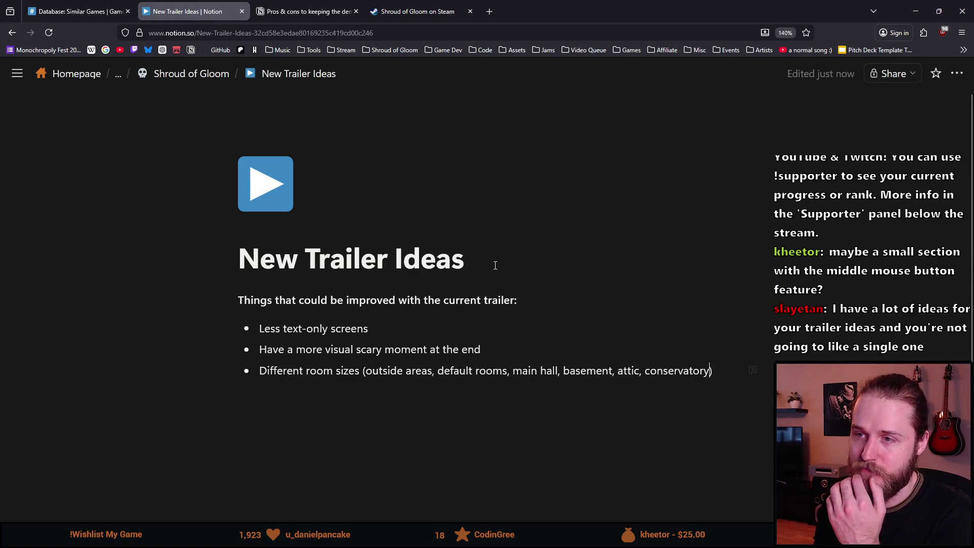
left_click(76, 11)
left_click(371, 9)
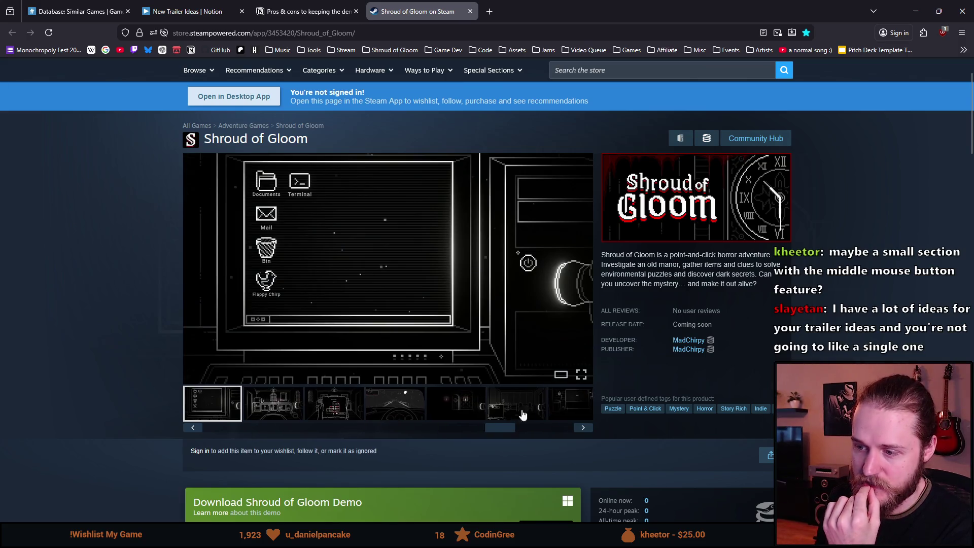
Flip through two later screenshots, check the Pros & cons notes, and return to New Trailer Ideas.
left_click(523, 414)
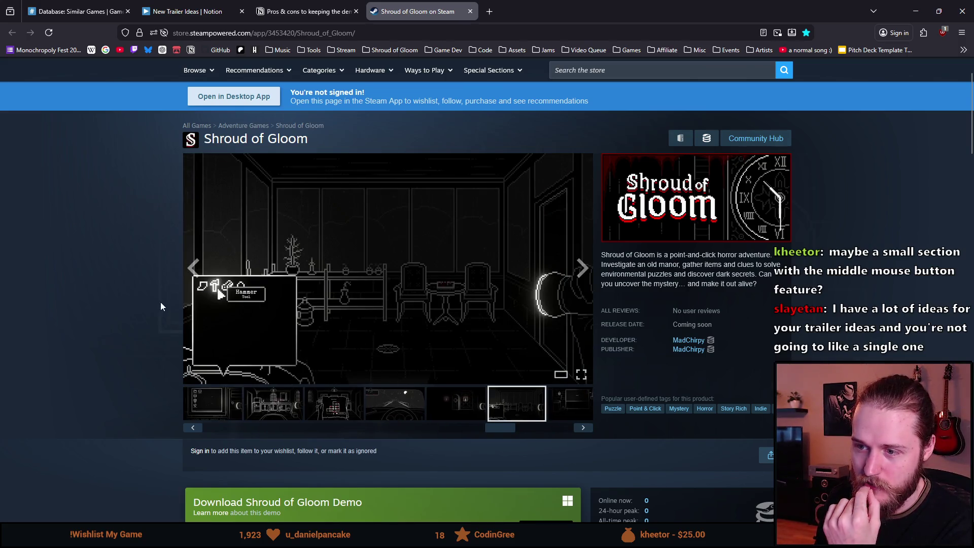
left_click(437, 416)
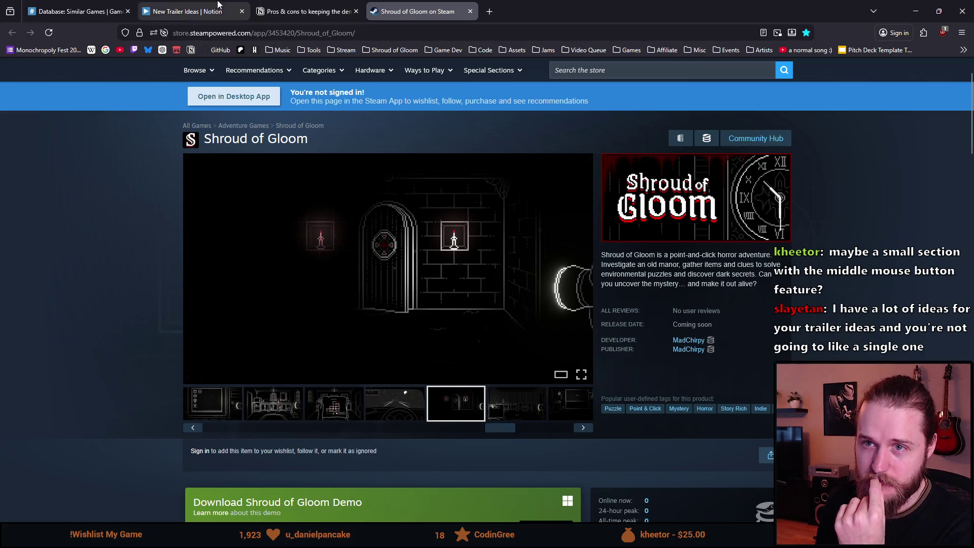
left_click(325, 8)
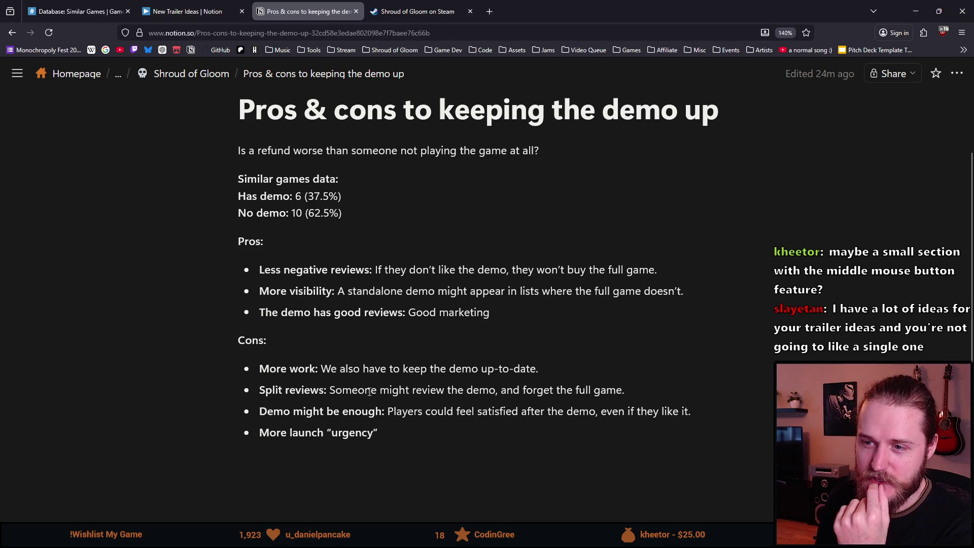
left_click(187, 11)
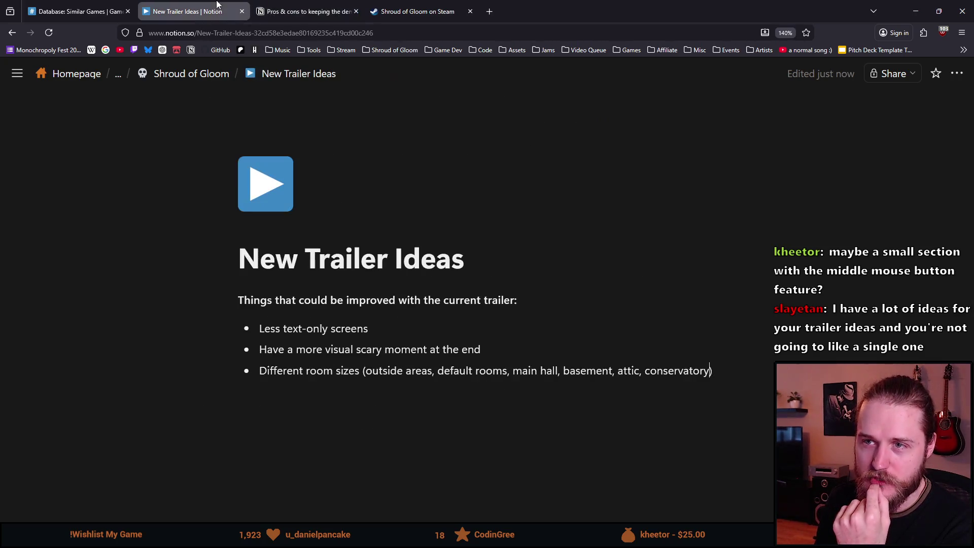
Close the Pros & cons page and add a fourth bullet, 'Show more close-up puzzles', below the third idea.
left_click(356, 11)
left_click(714, 381)
key("Return")
type("Show more p")
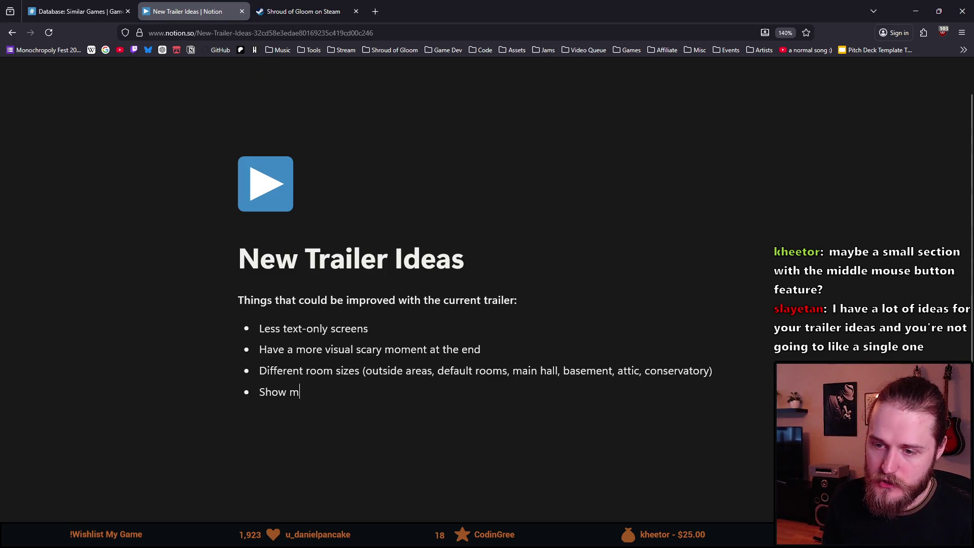
key("BackSpace")
type("close-ups")
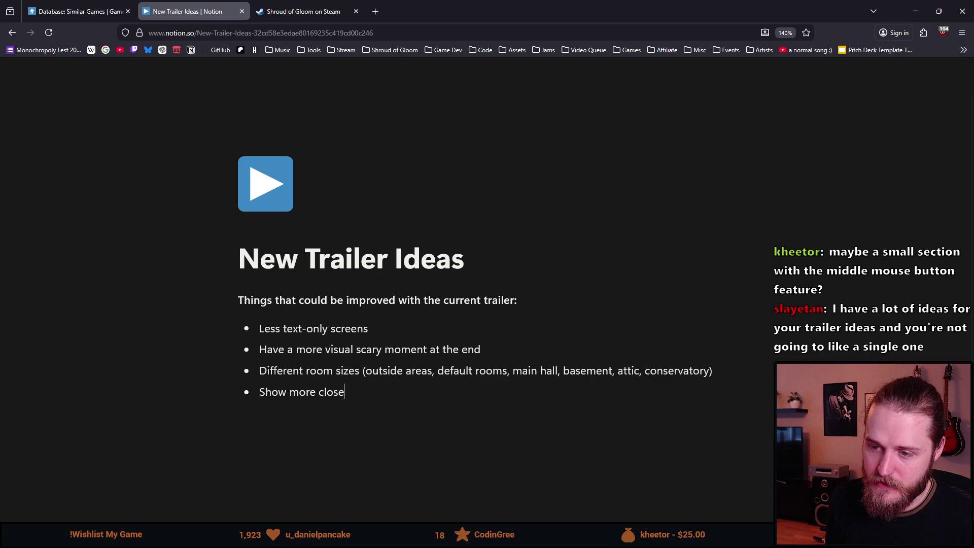
key("BackSpace")
key("BackSpace")
type("p puzzles")
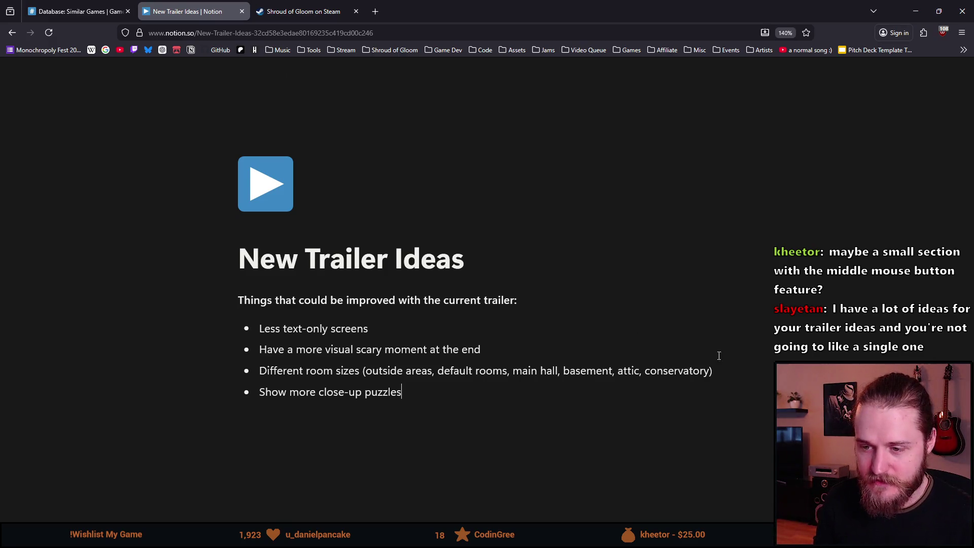
scroll(718, 413, "down", 1)
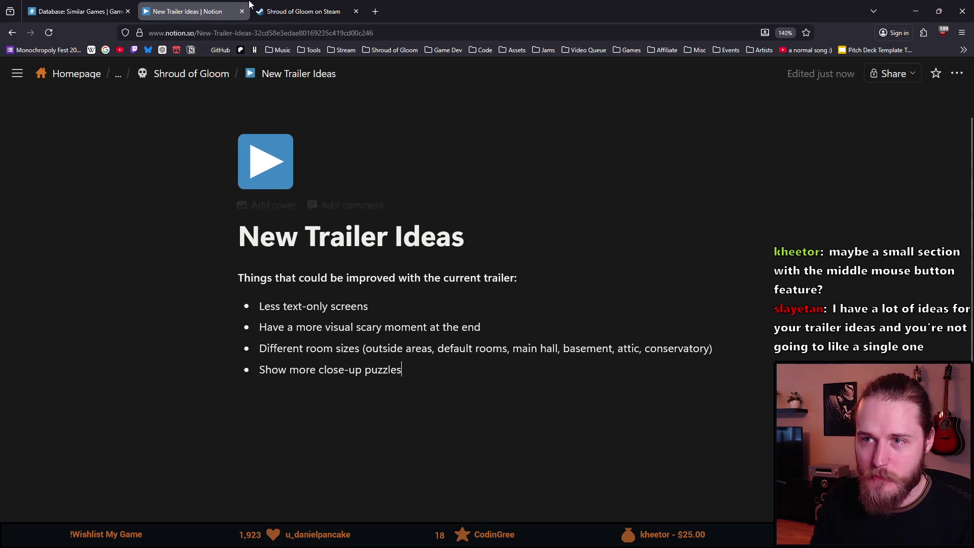
left_click(100, 5)
Return to the Shroud of Gloom Steam page and load the trailer in the media player.
left_click(302, 11)
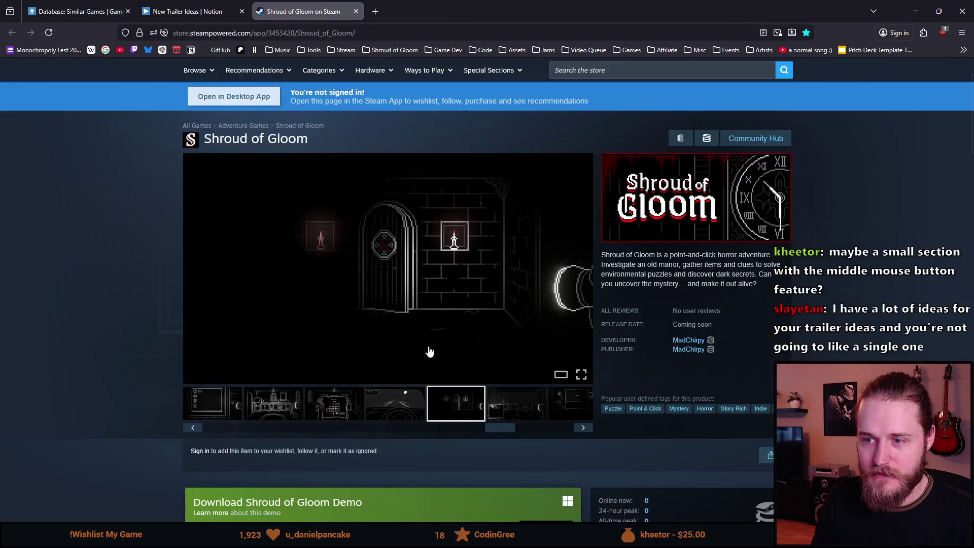
left_click(264, 381)
key("Escape")
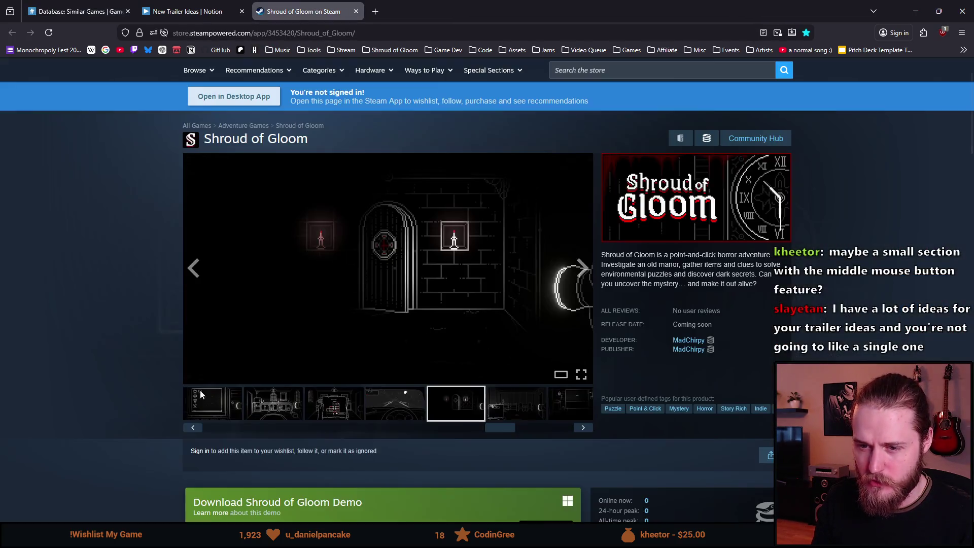
left_click(213, 429)
left_click(233, 410)
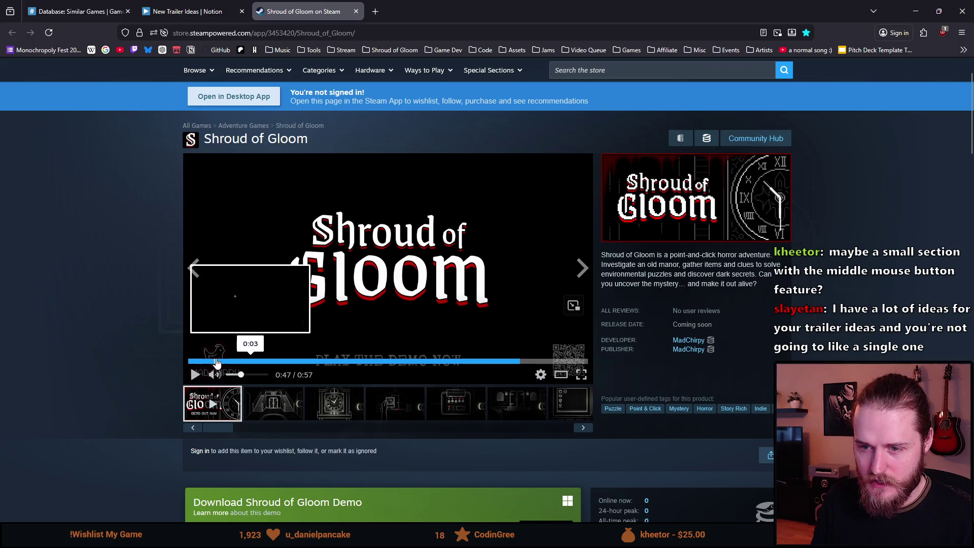
Watch the trailer muted from about 0:18, pausing it at 0:36.
mouse_move(301, 363)
left_mouse_down()
mouse_move(322, 359)
mouse_move(335, 371)
left_mouse_up()
left_click(213, 375)
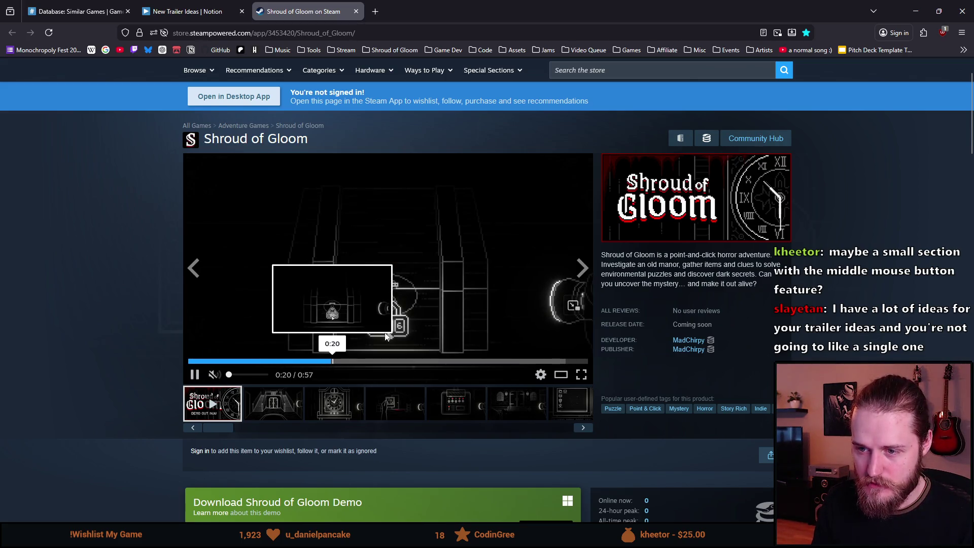
left_click(359, 362)
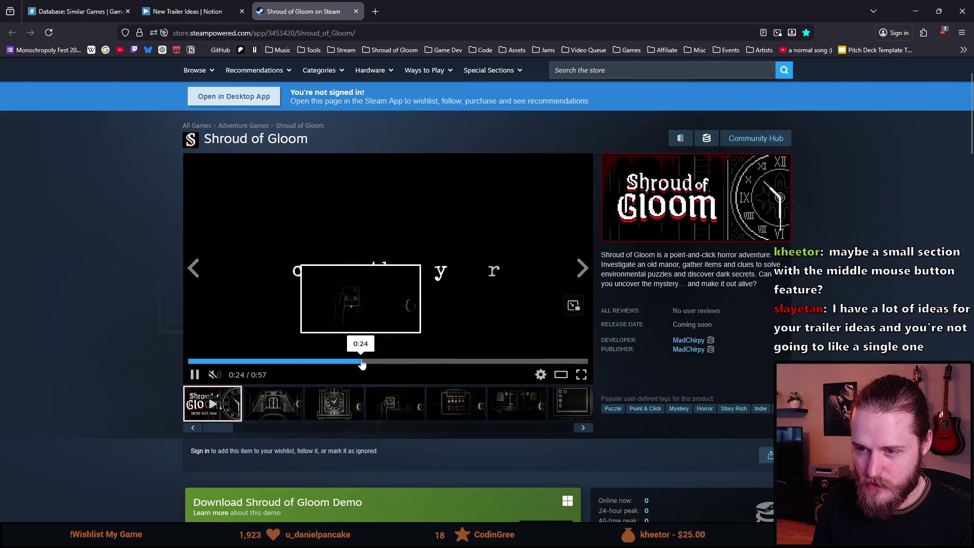
left_click(197, 378)
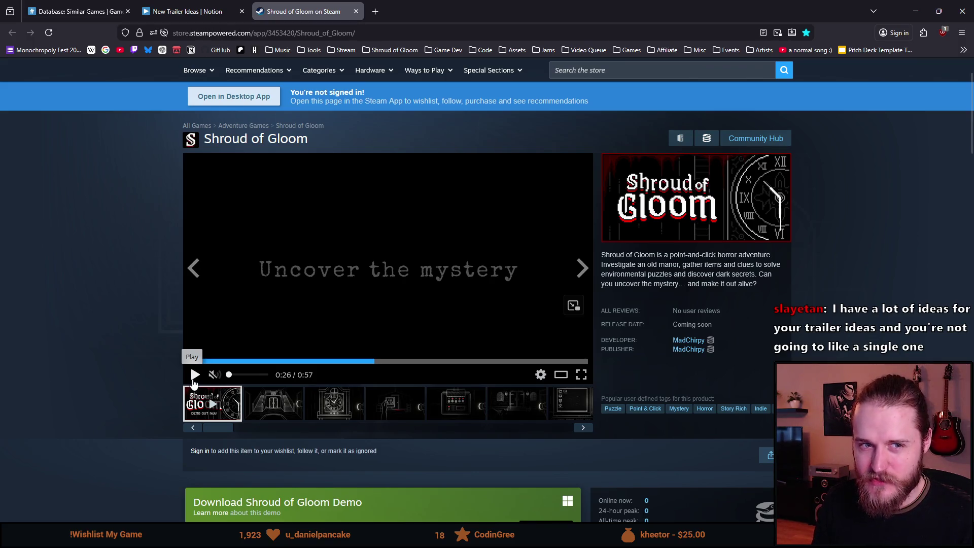
left_click(194, 378)
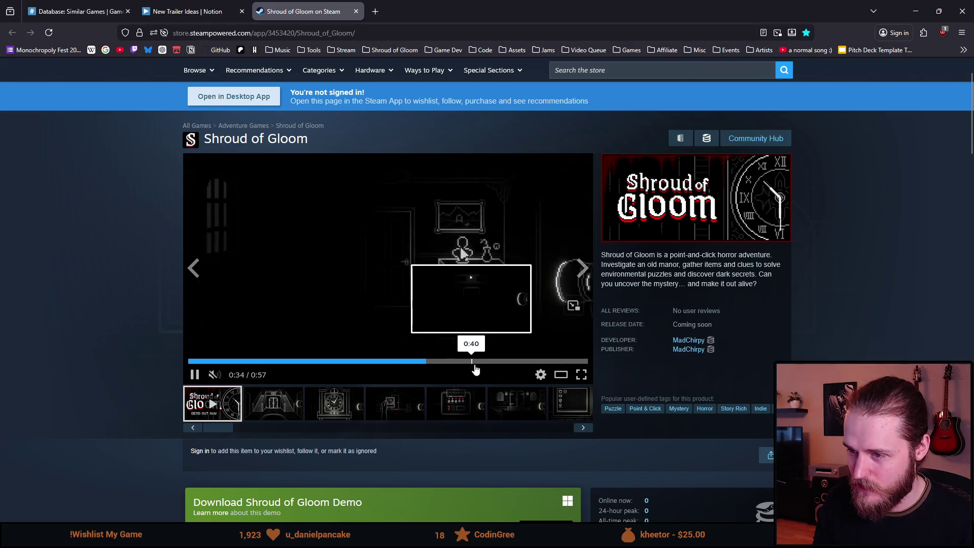
left_click(226, 300)
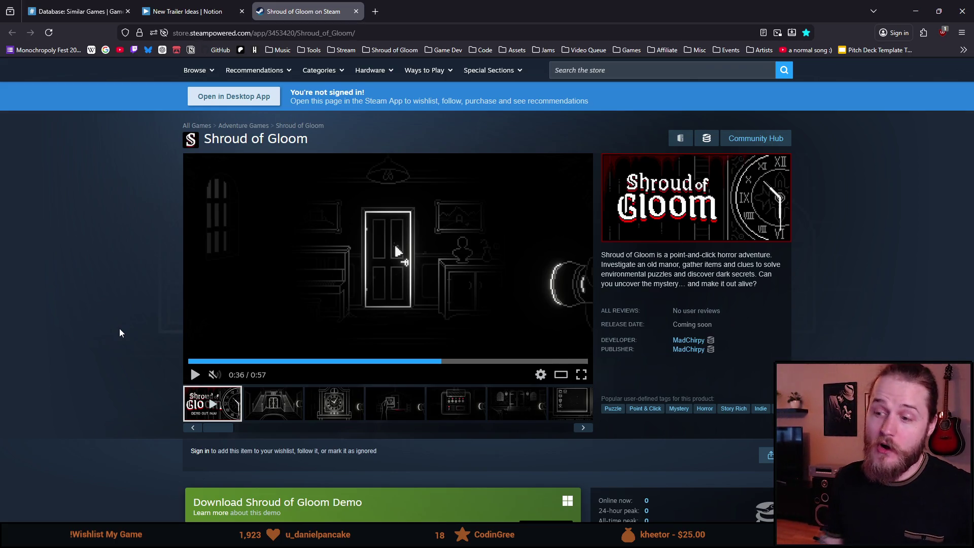
Show the car-interior screenshot, then select the old room-sizes wording in the New Trailer Ideas notes.
left_click(531, 429)
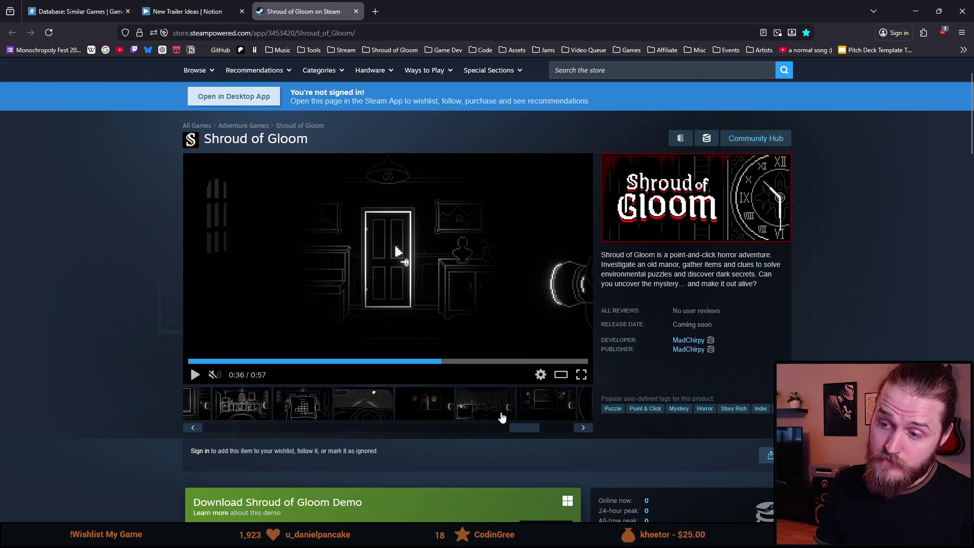
left_click_drag(539, 428, 466, 444)
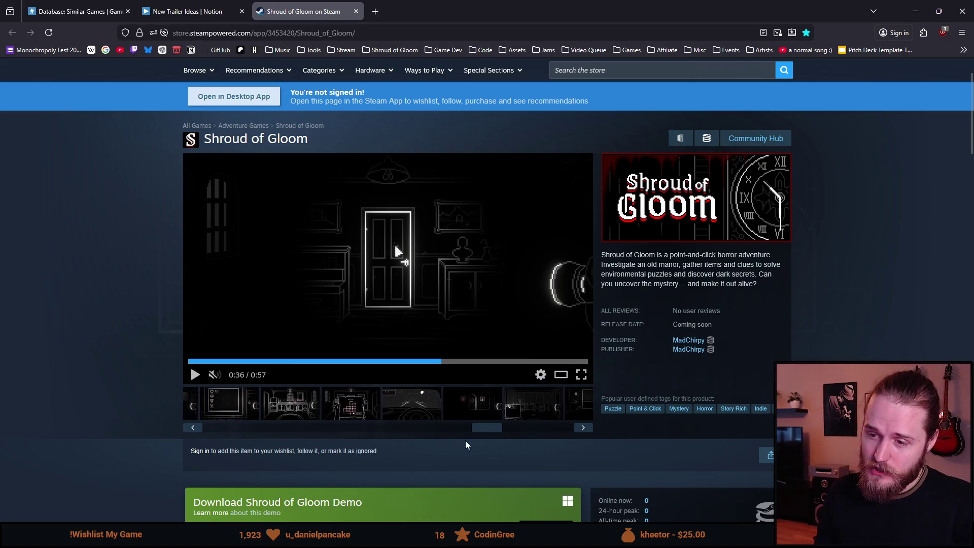
left_click(399, 406)
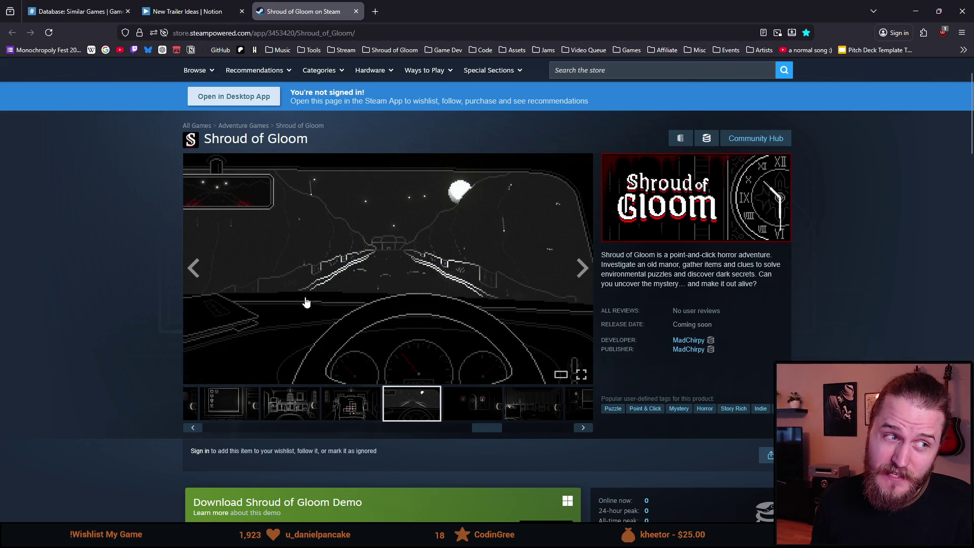
left_click(180, 6)
left_click_drag(363, 351, 259, 350)
Replace the old wording with 'Variety' and insert 'car scene, close-up puzzles' before 'outside areas'.
type("Variety (outside areas, default rooms, main hall, basement, attic, conservatory")
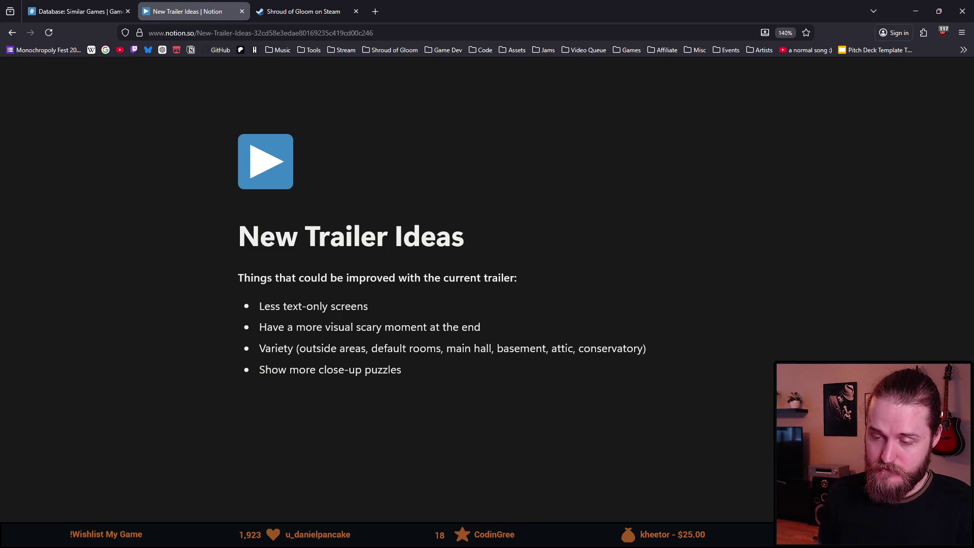
key("BackSpace")
key("BackSpace")
type(":")
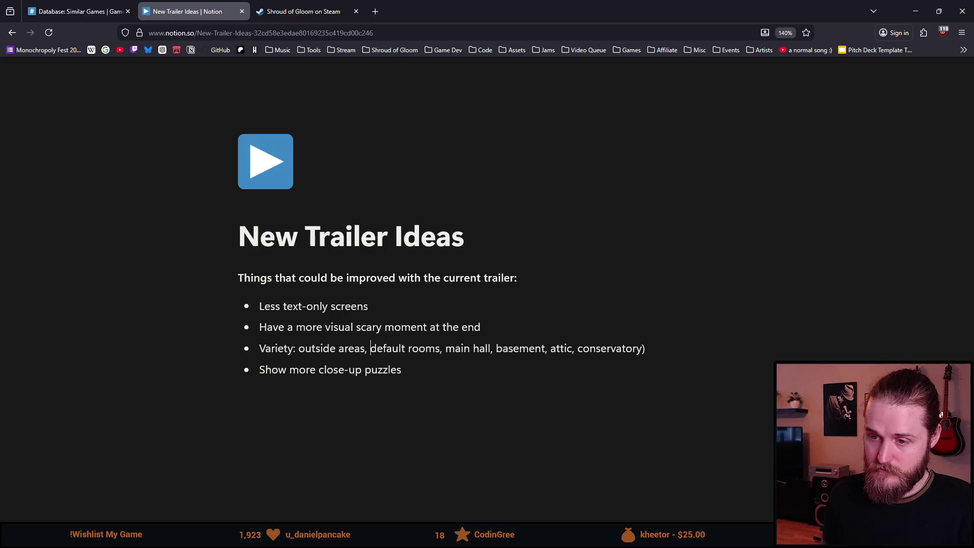
left_click(298, 348)
type("car scene, ")
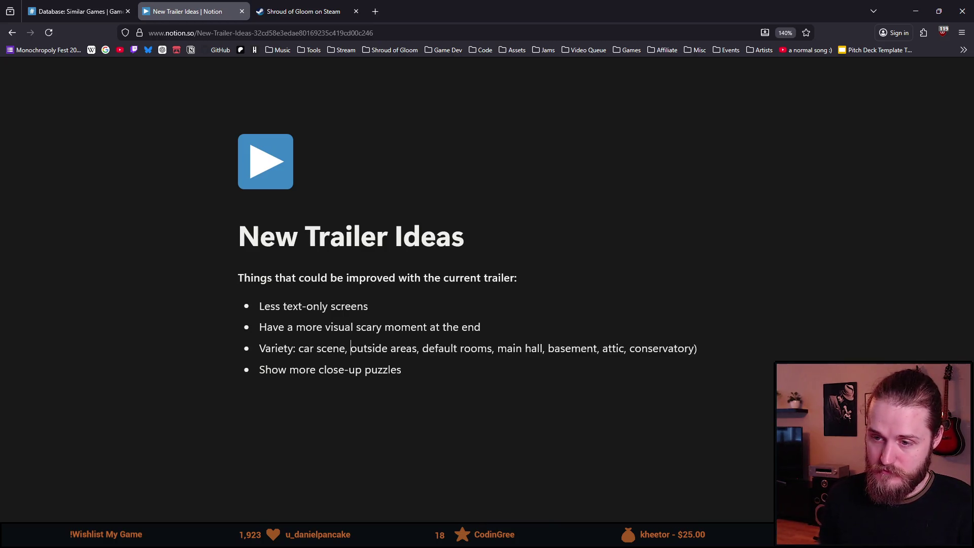
type("close-up puzzles")
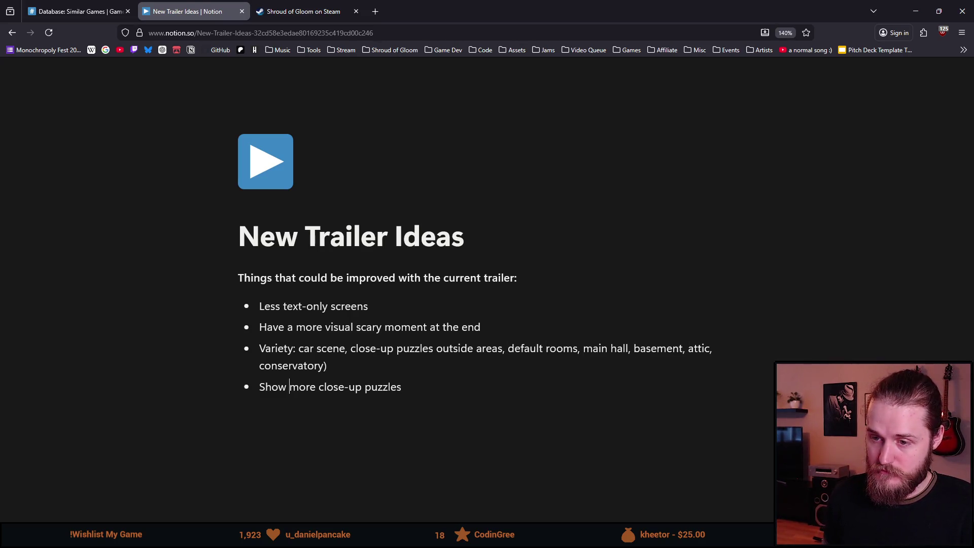
Drop the closing parenthesis and delete the separate 'Show more close-up puzzles' bullet.
key("BackSpace")
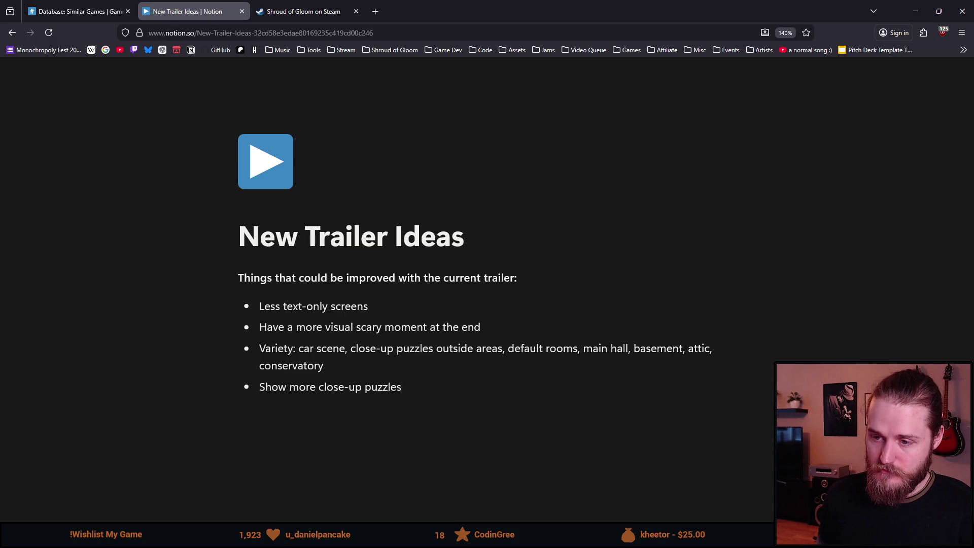
key("BackSpace")
key("BackSpace")
key("BackSpace")
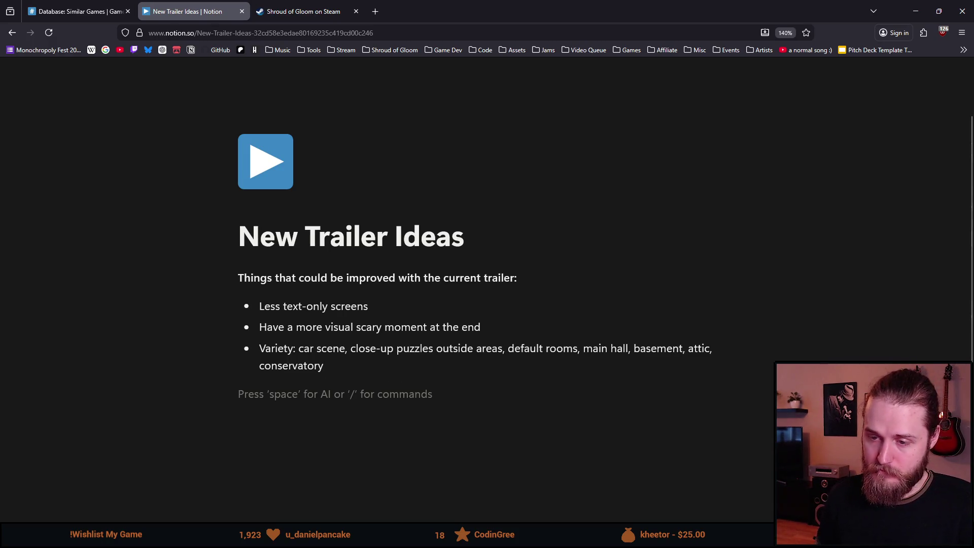
key("BackSpace")
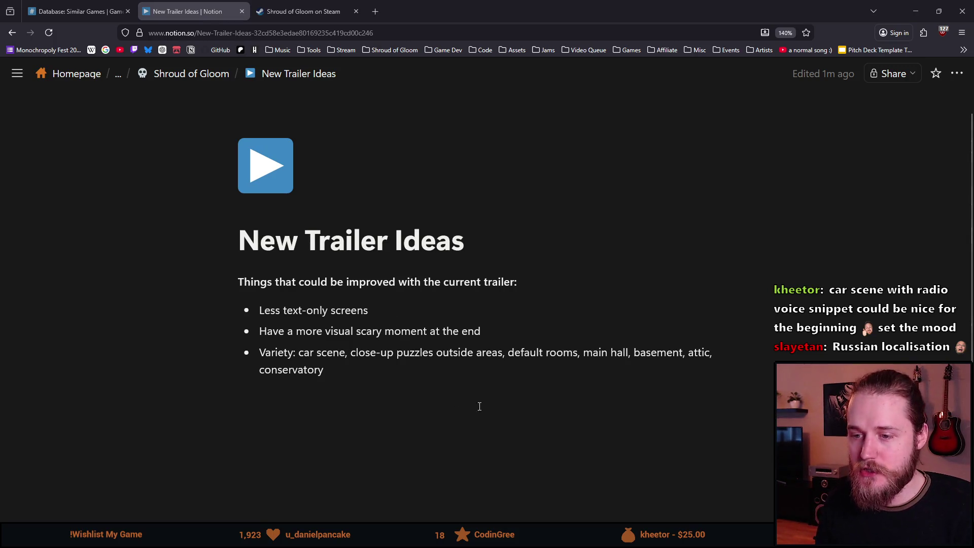
Add the bullet 'Show off the ultraviolet lens mechanic' after the Variety item.
left_click(359, 376)
key("Return")
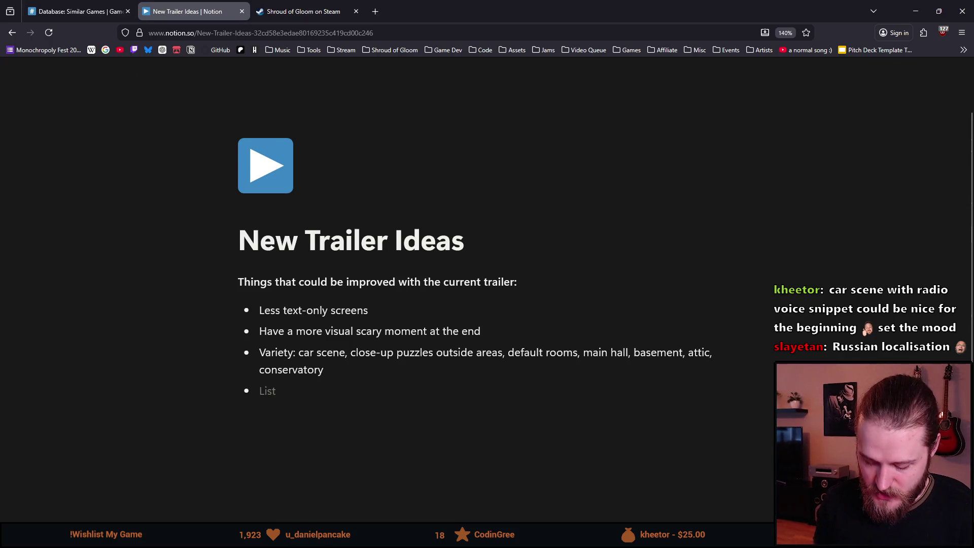
type("S")
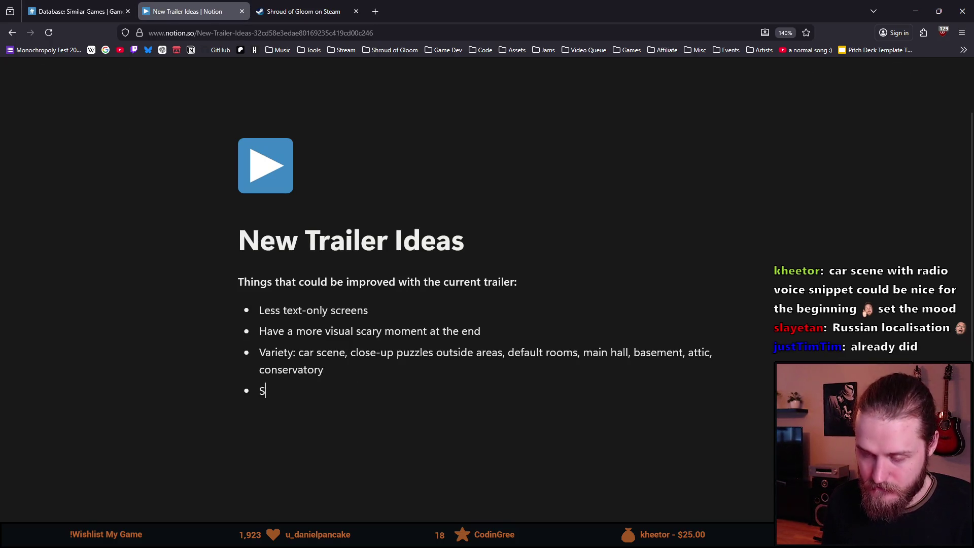
type("how off the ultrav")
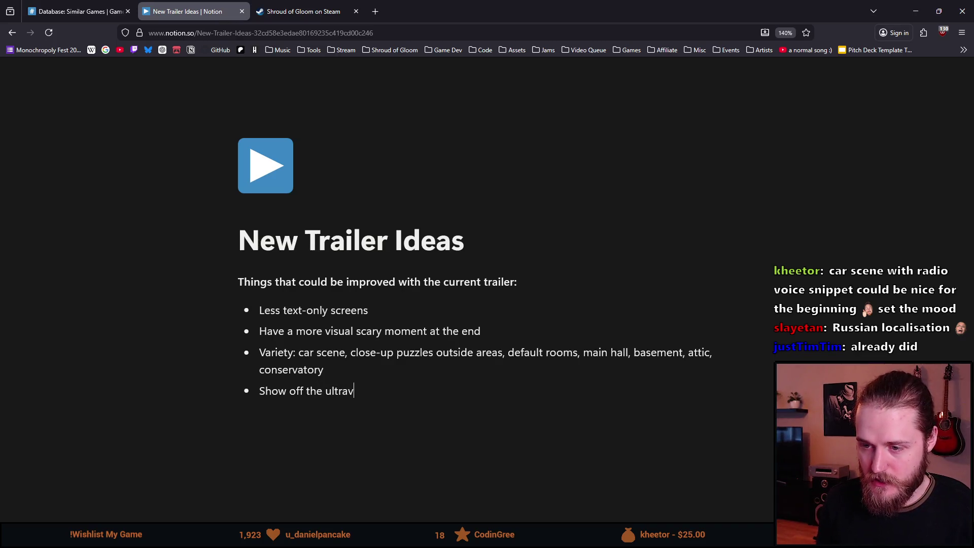
type("iolet lens mechanic")
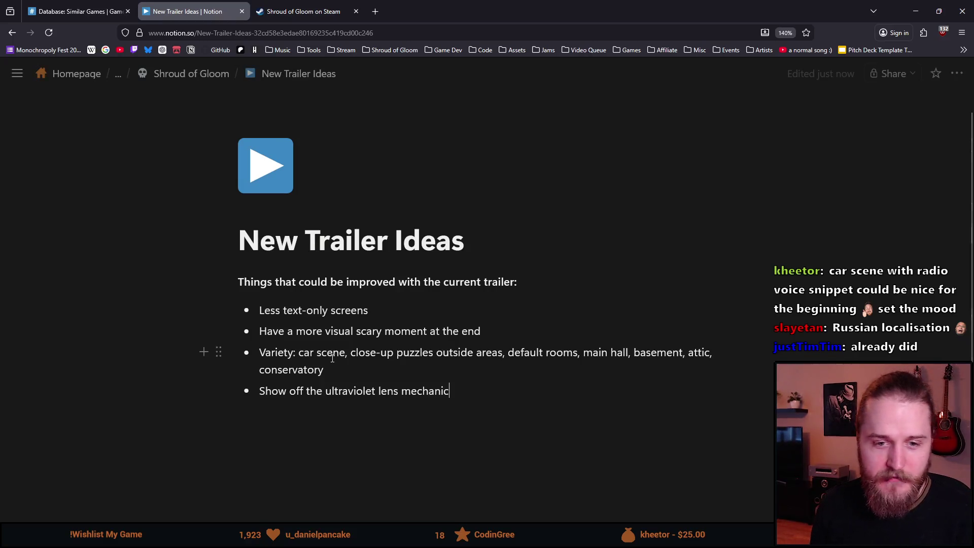
triple_click(349, 390)
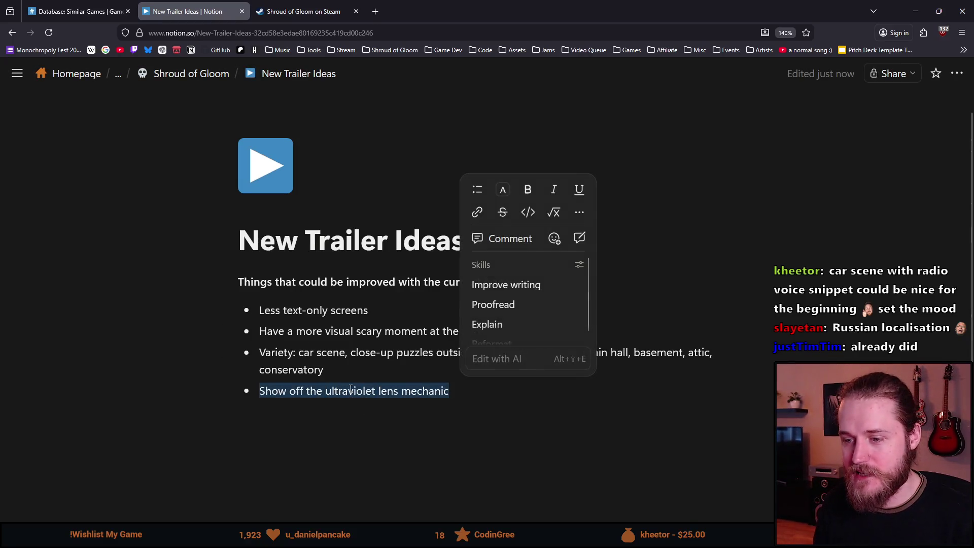
left_click(378, 415)
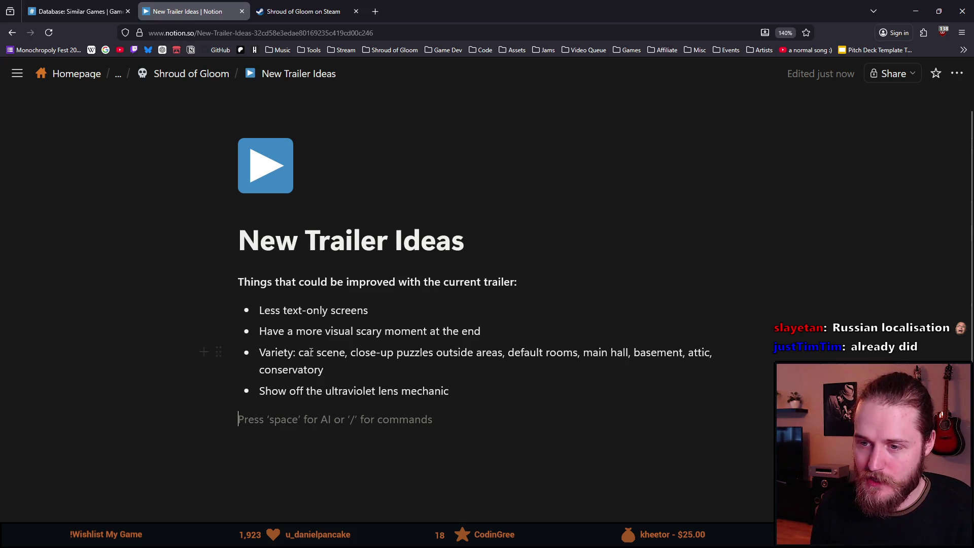
left_click_drag(496, 335, 258, 335)
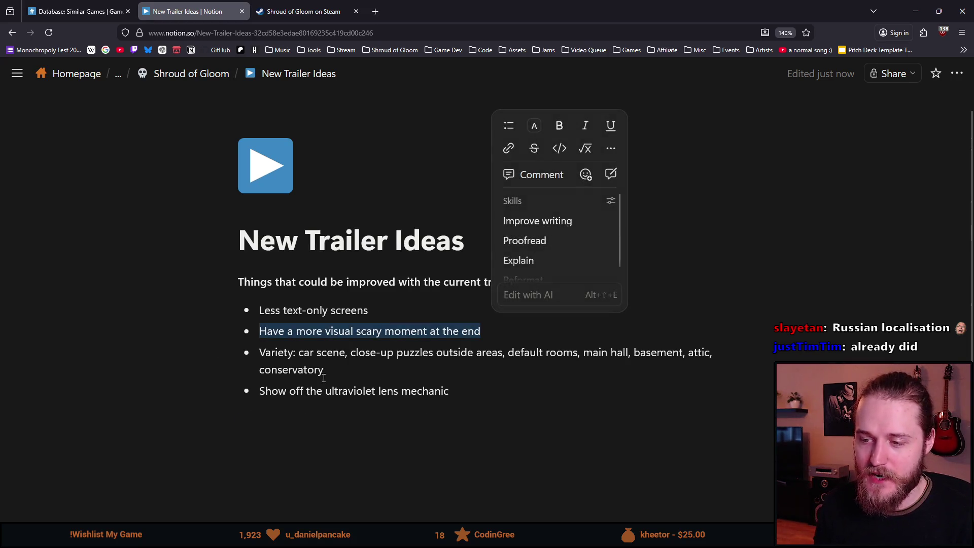
left_click(325, 414)
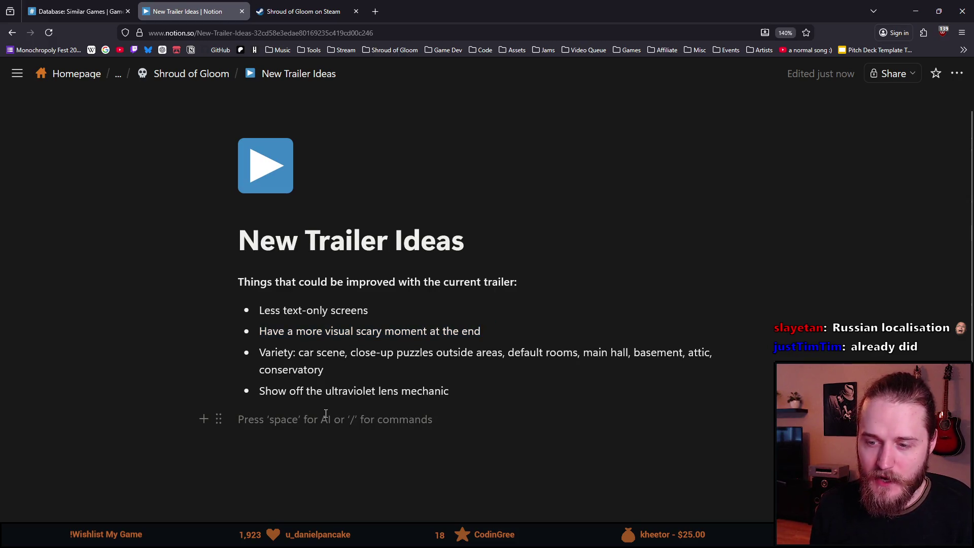
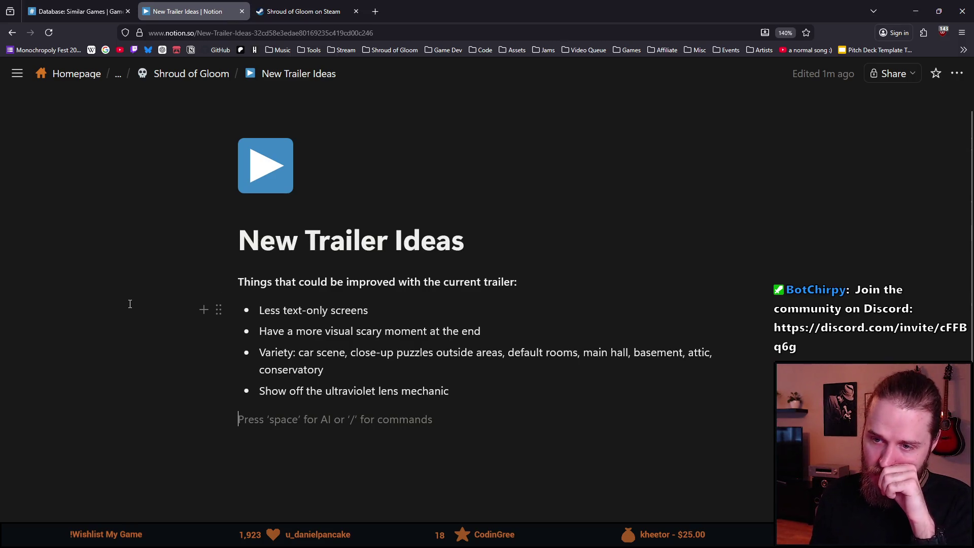
Add a 'Trailer format:' line two blank lines below the improvement bullets.
scroll(298, 367, "down", 1)
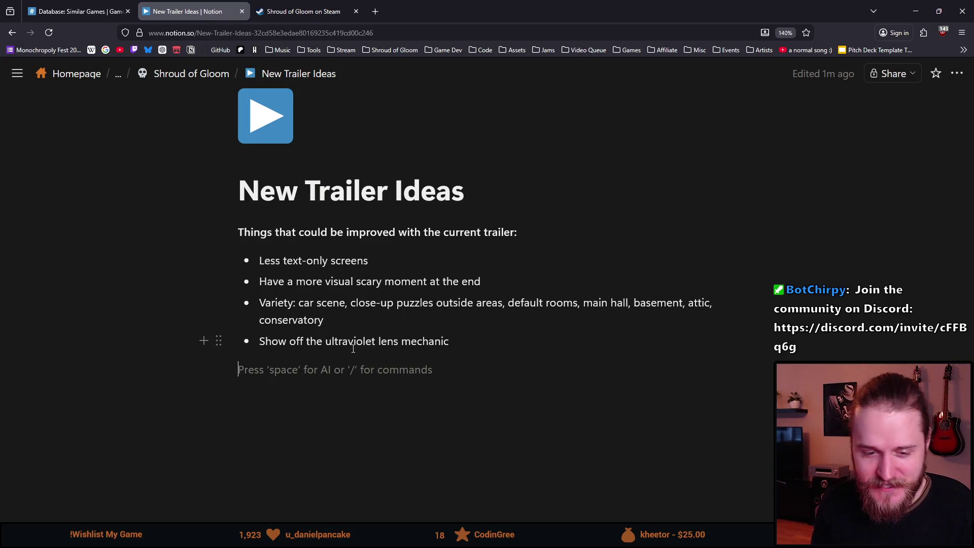
key("Return")
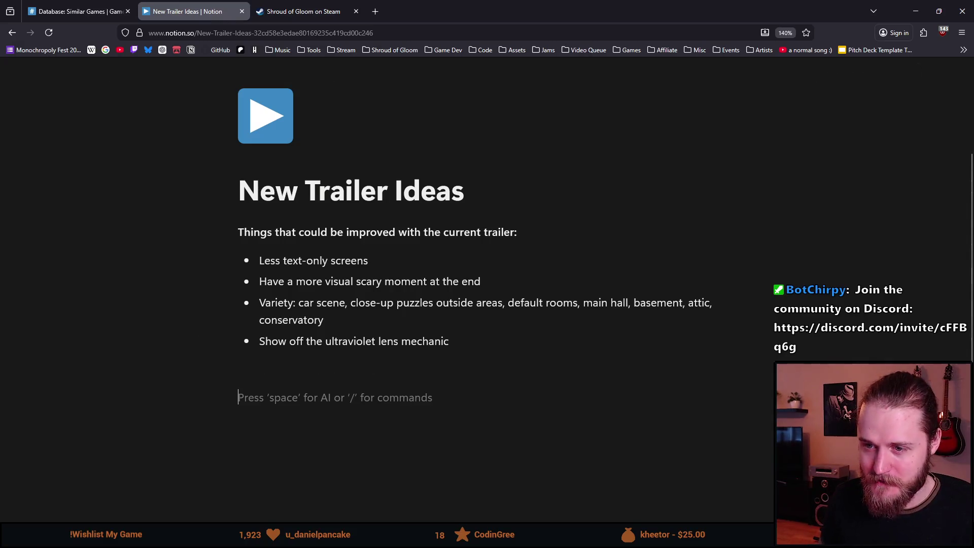
key("Return")
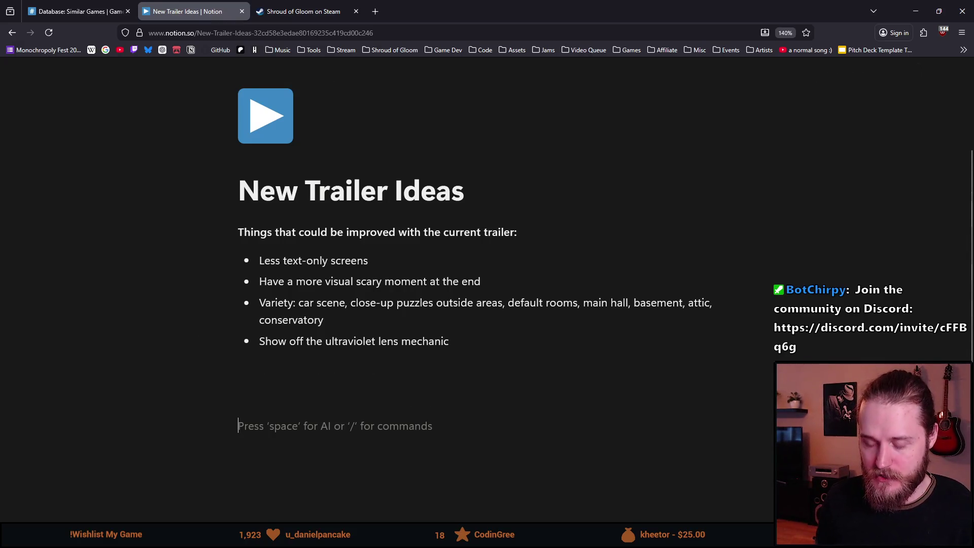
type("Tra")
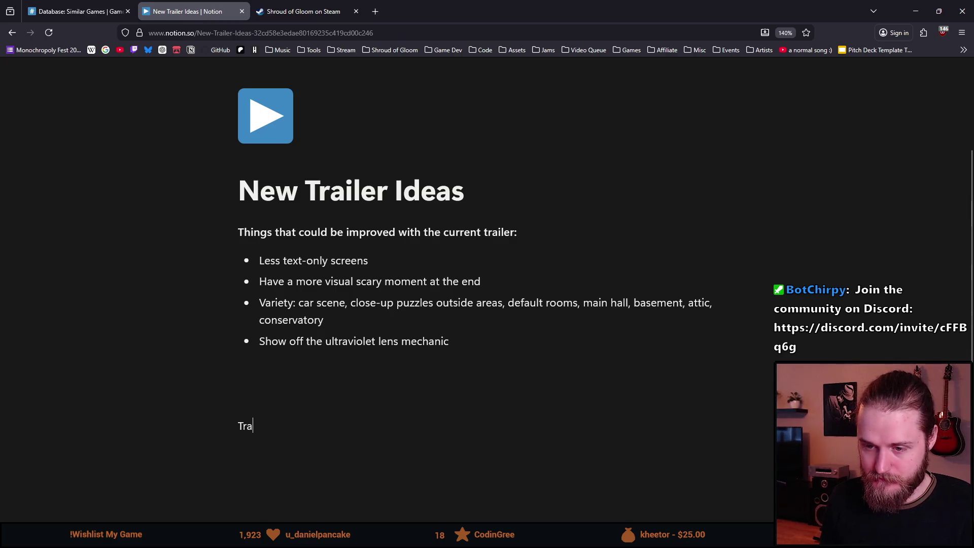
type("iler format:")
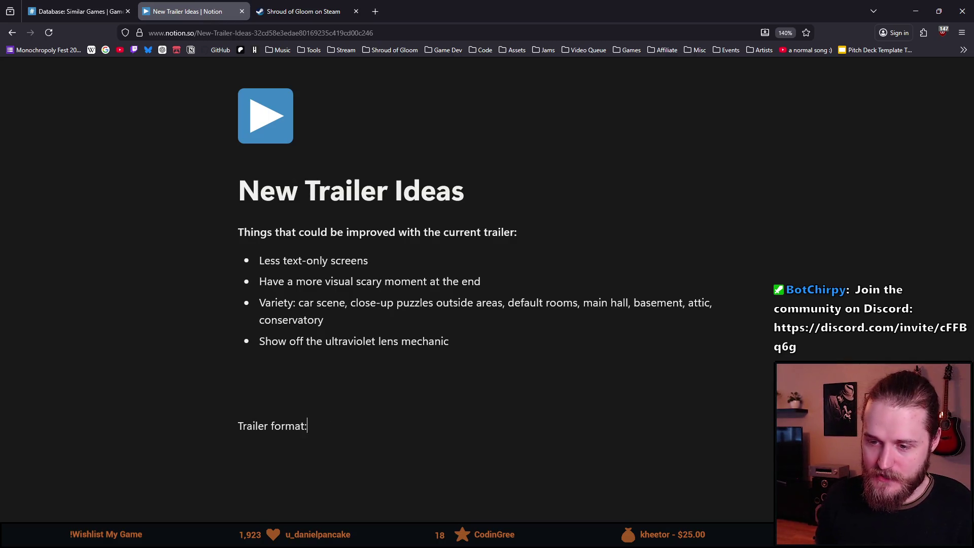
key("Return")
scroll(358, 292, "down", 2)
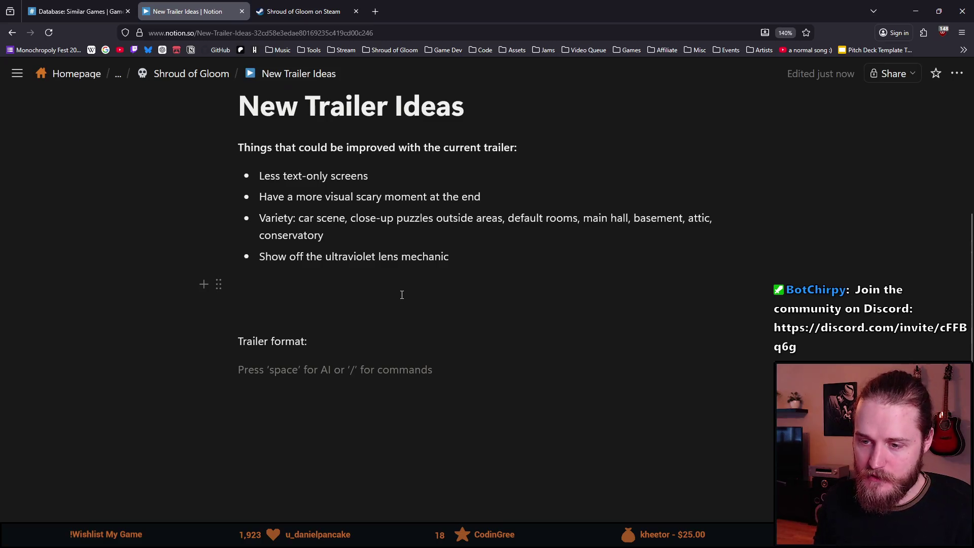
Add 'Intro drive+ radio snippet' under Trailer format: as plain text, with an empty line below.
type("- ")
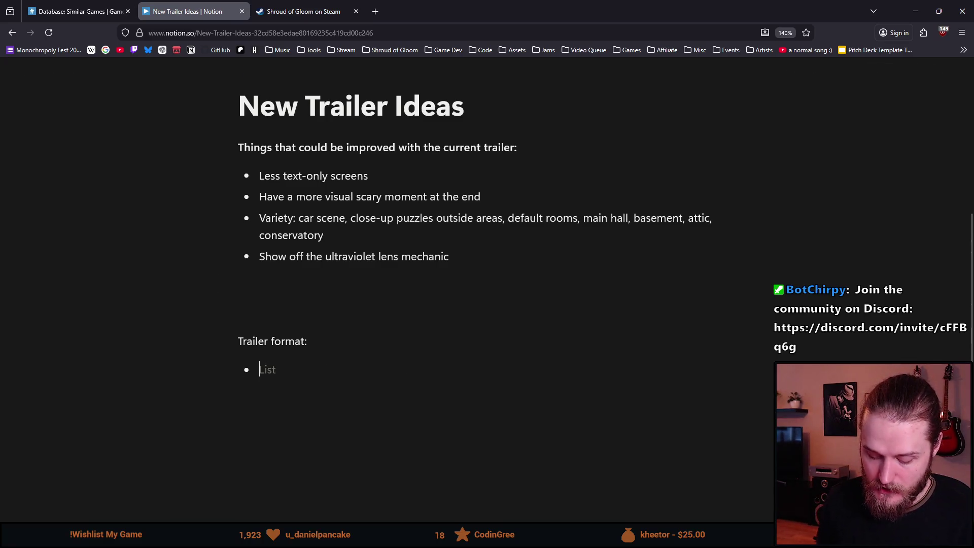
type("Intro drive")
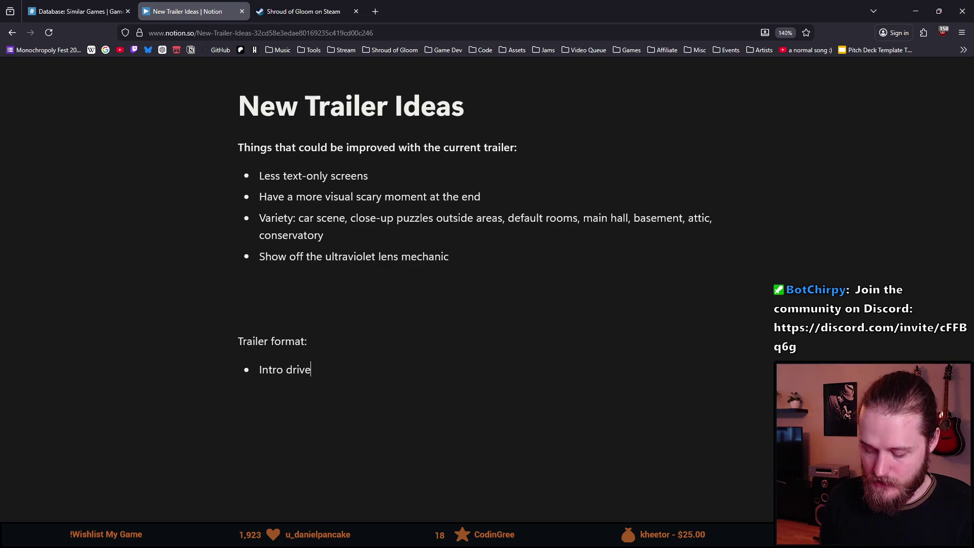
type(" + radio")
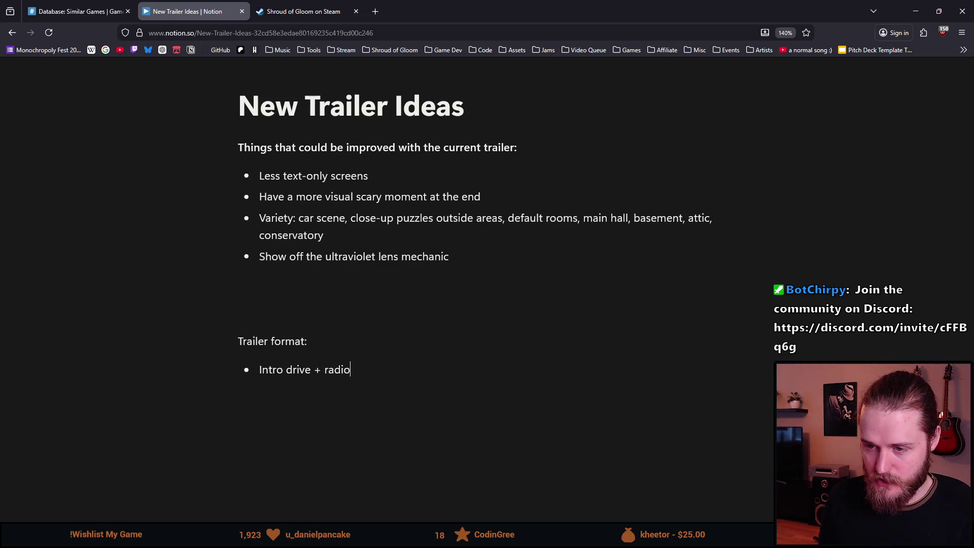
type(" snippet")
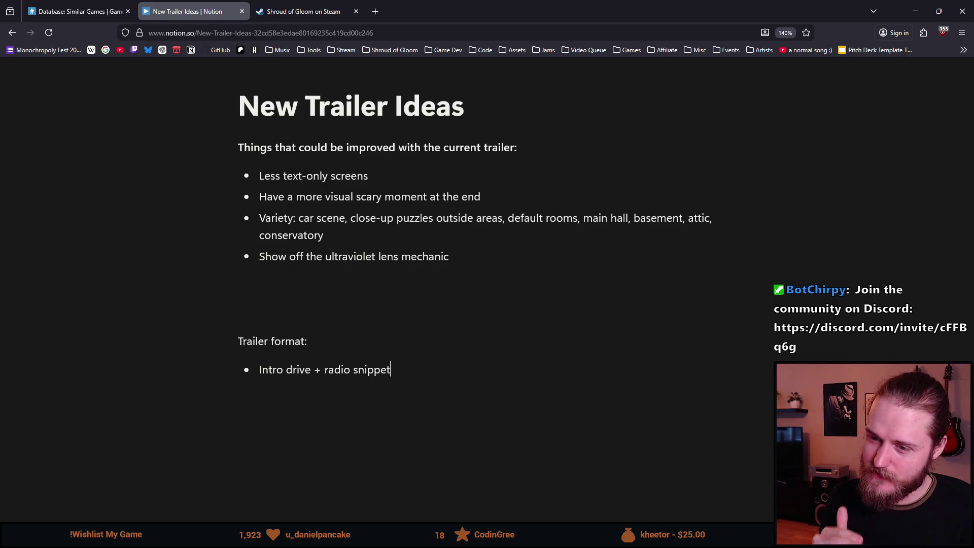
key("Return")
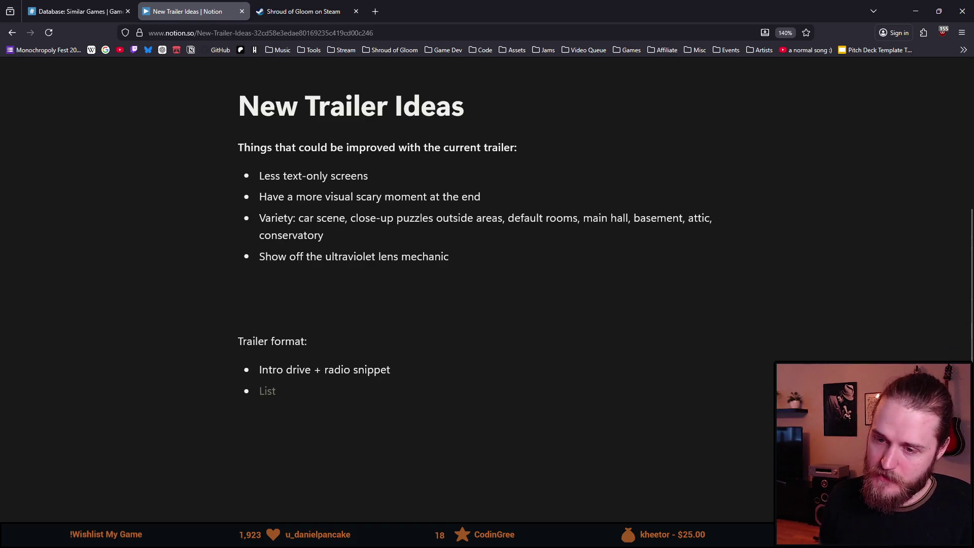
key("BackSpace")
left_click(286, 370)
key("BackSpace")
left_click(292, 370)
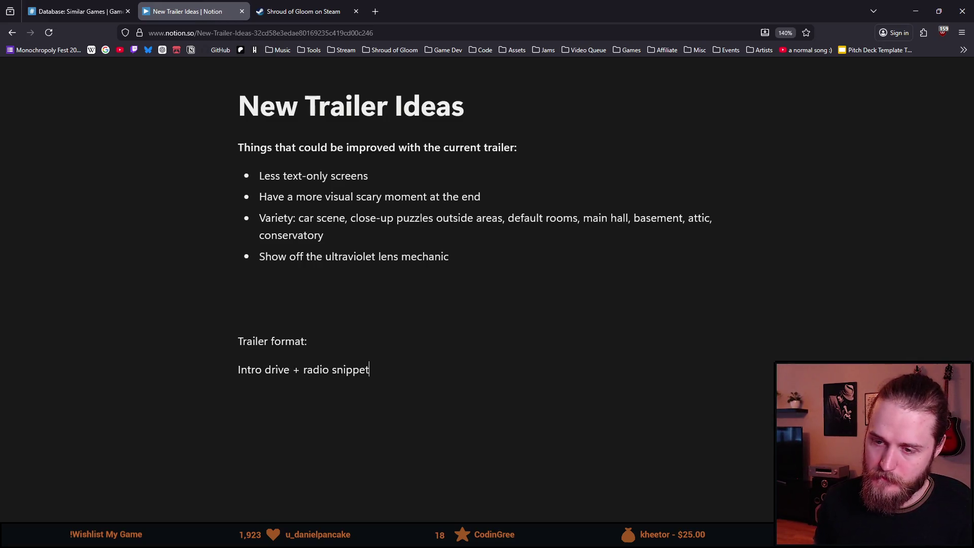
key("Down")
key("Down")
key("Down")
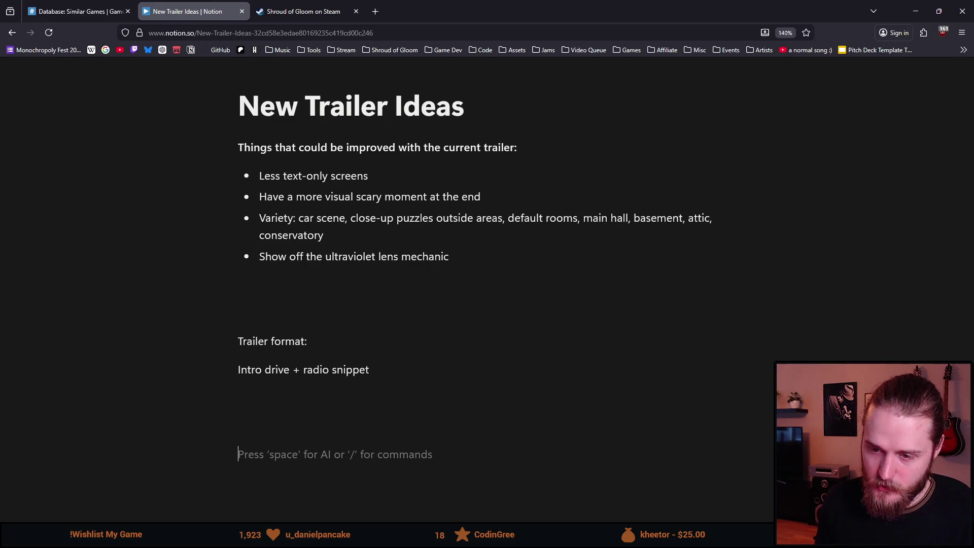
Add the line '“Canceled jumpscare”> Logo', then switch to the Steam store tab.
type("J")
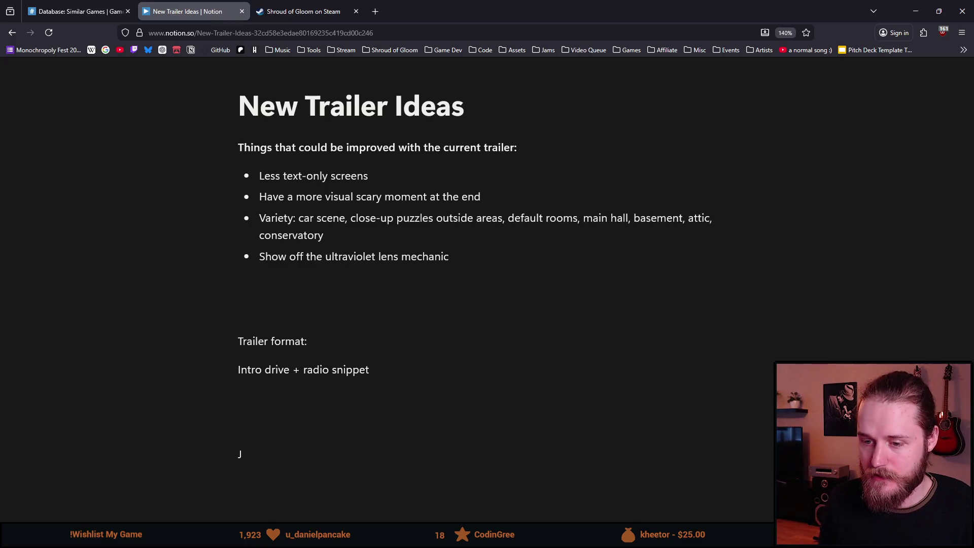
key("BackSpace")
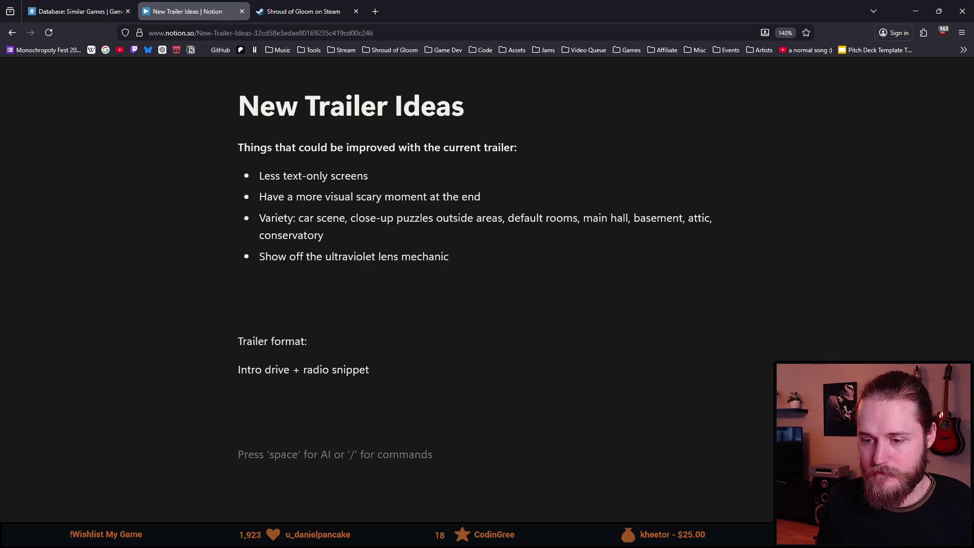
type("“Ca")
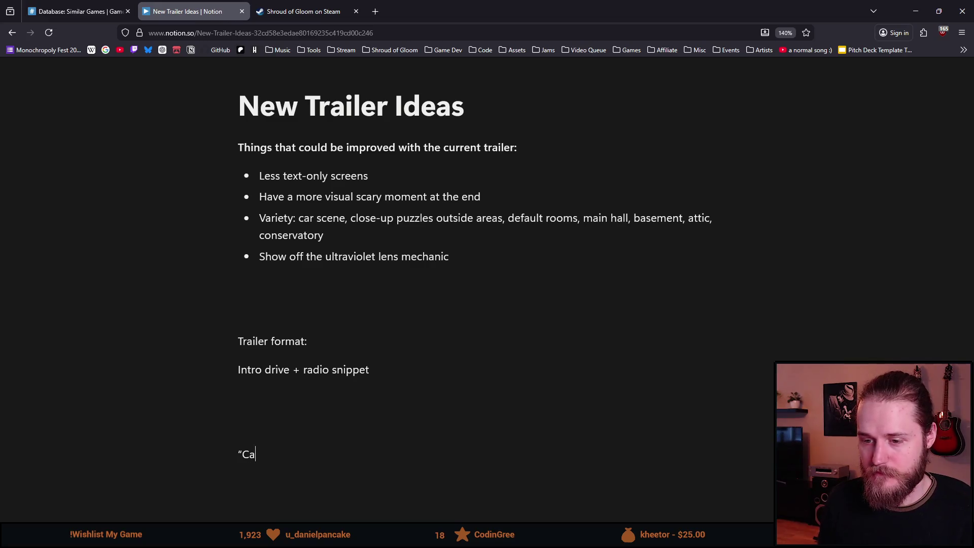
type("nceled jump")
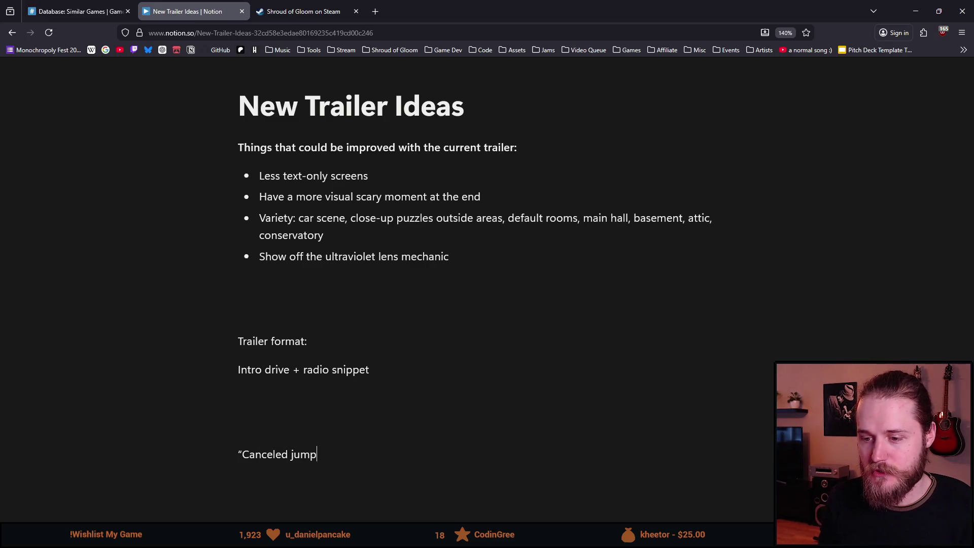
type("scare”")
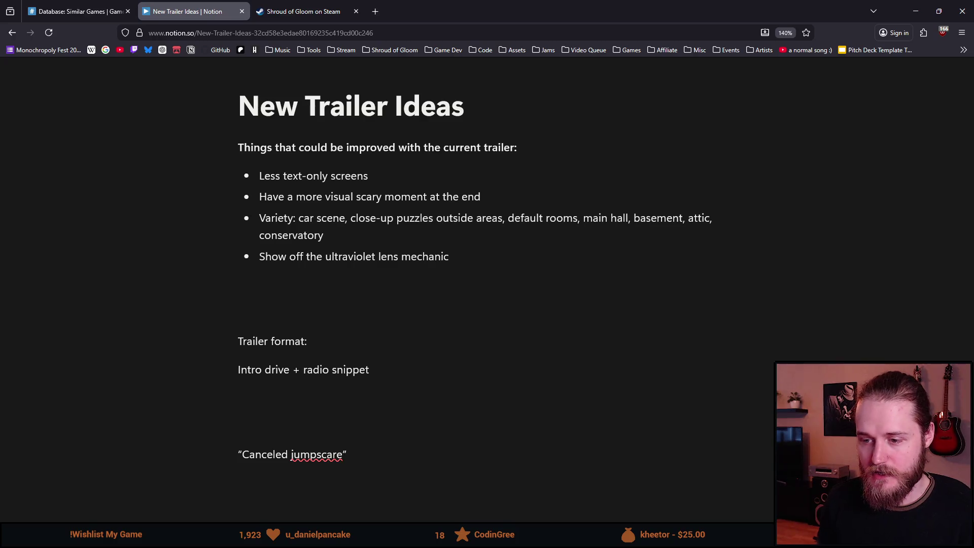
type("> ")
type("Logo")
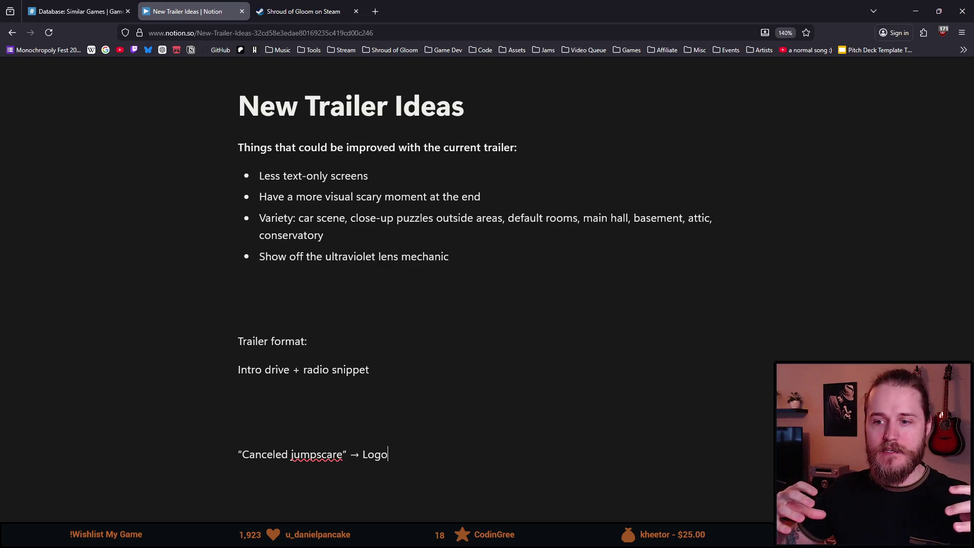
key("ctrl+Tab")
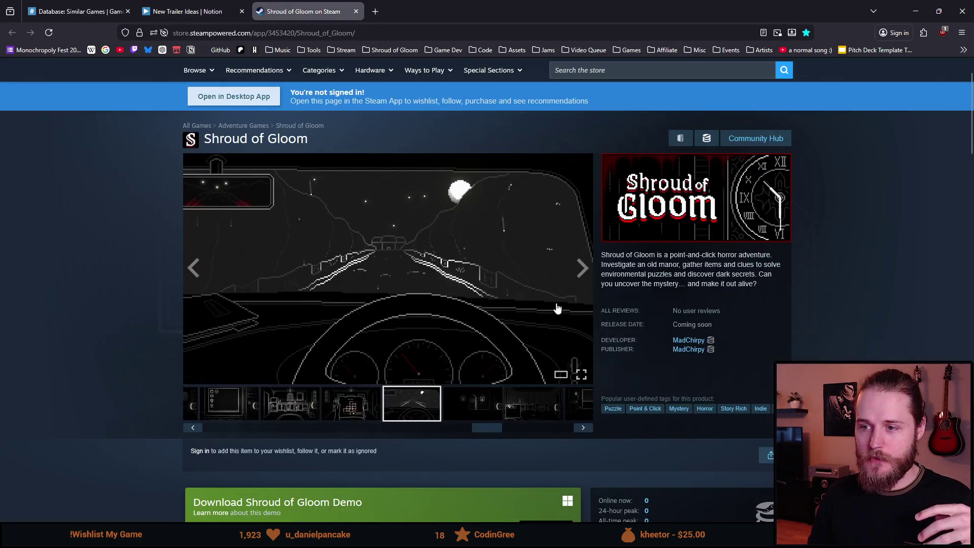
Switch back from the Steam store to the New Trailer Ideas page in Notion.
key("ctrl+shift+Tab")
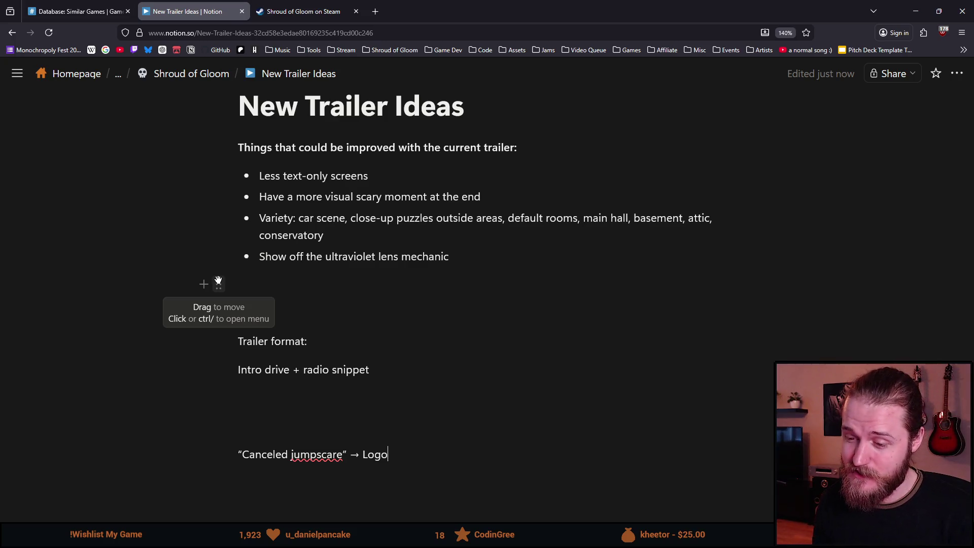
scroll(254, 355, "down", 3)
left_click(300, 363)
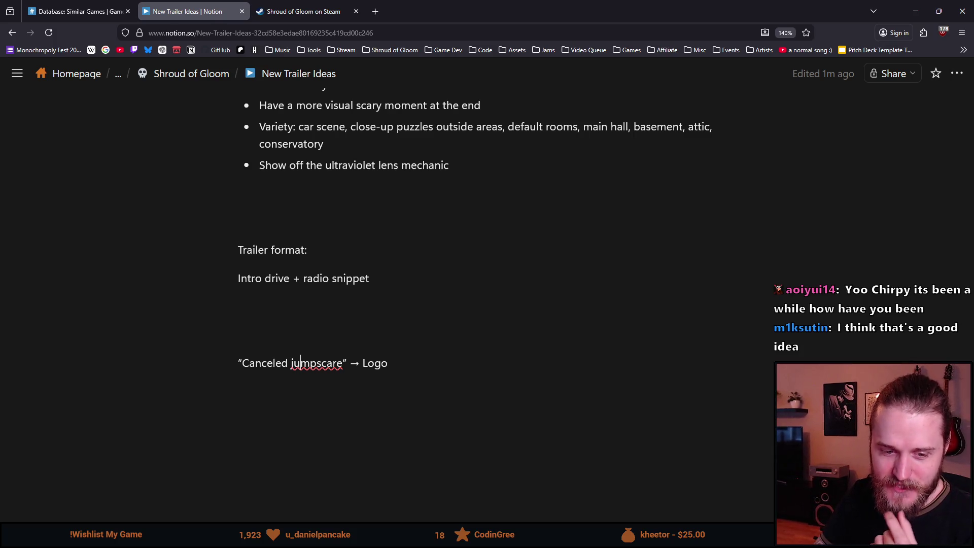
Start a new line under the Logo line, discarding a 'Fly thing' draft.
scroll(448, 374, "down", 1)
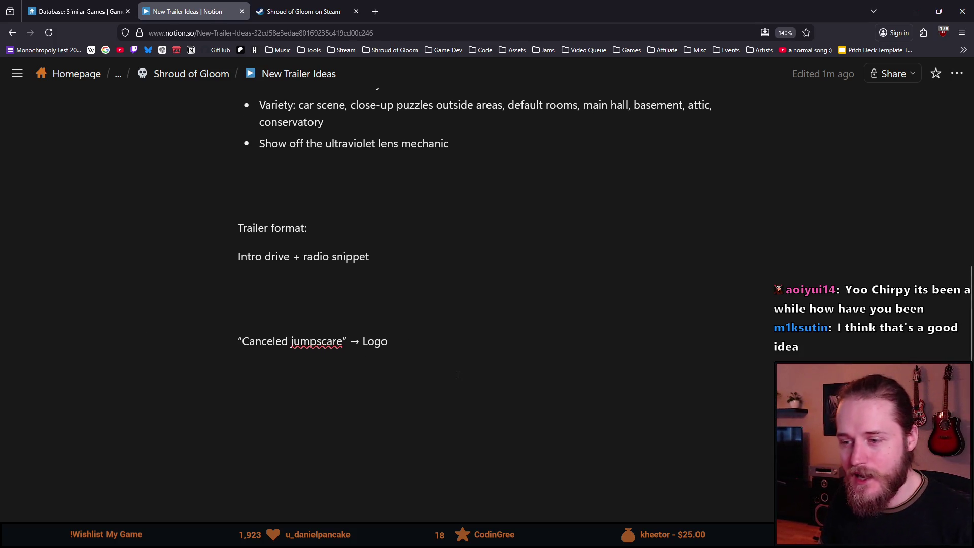
key("Return")
key("BackSpace")
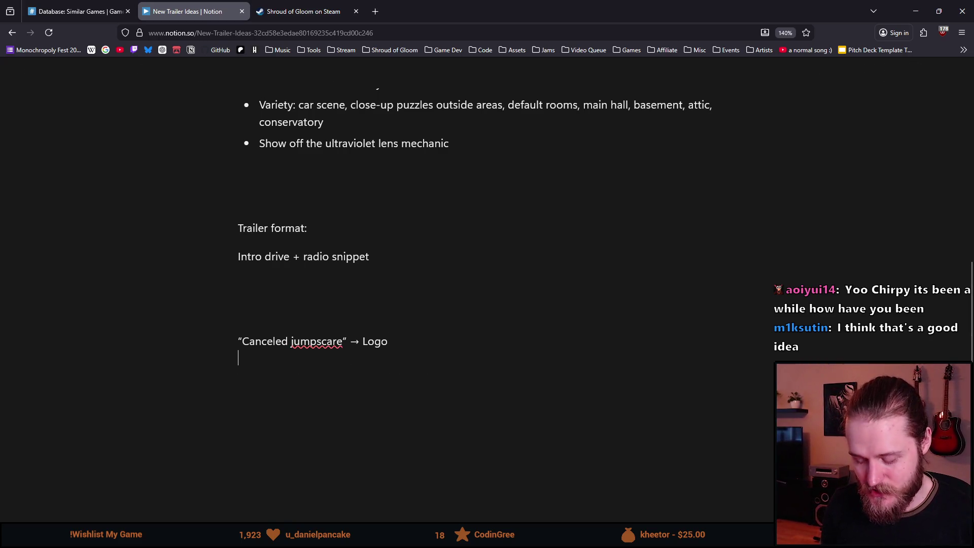
key("Return")
type("Fly thing")
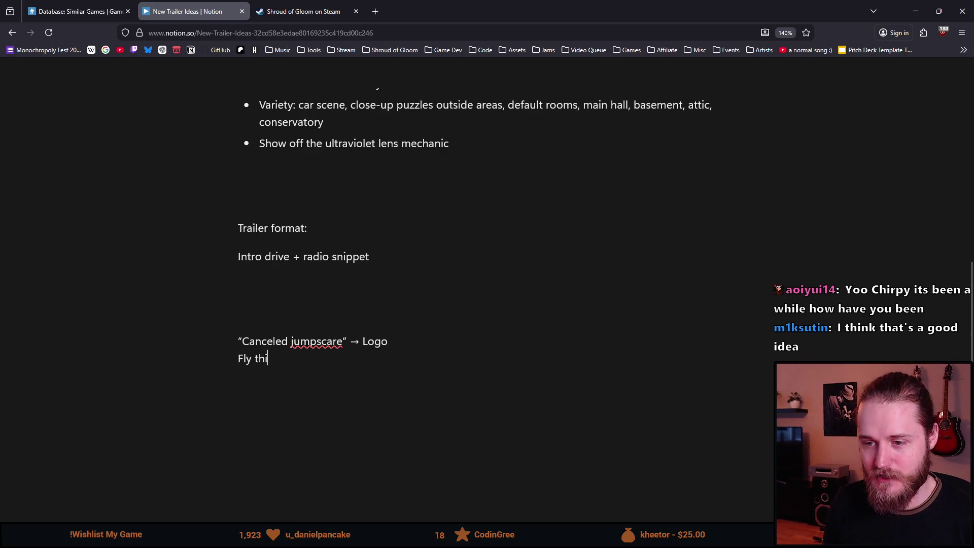
key("BackSpace")
key("BackSpace")
key("BackSpace")
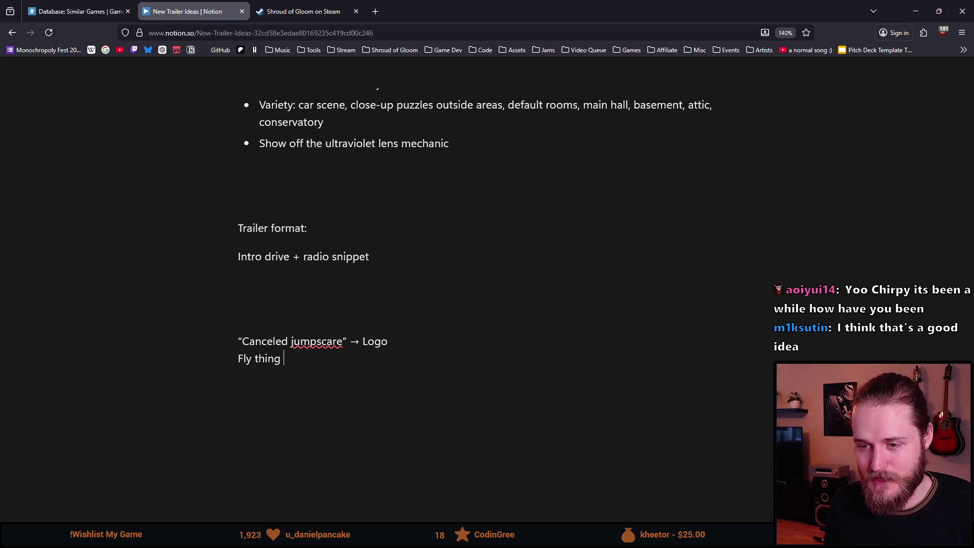
key("Return")
Write 'Something silly at the end, after logo (fly clip)', then switch to the Steam tab.
type("Something sil")
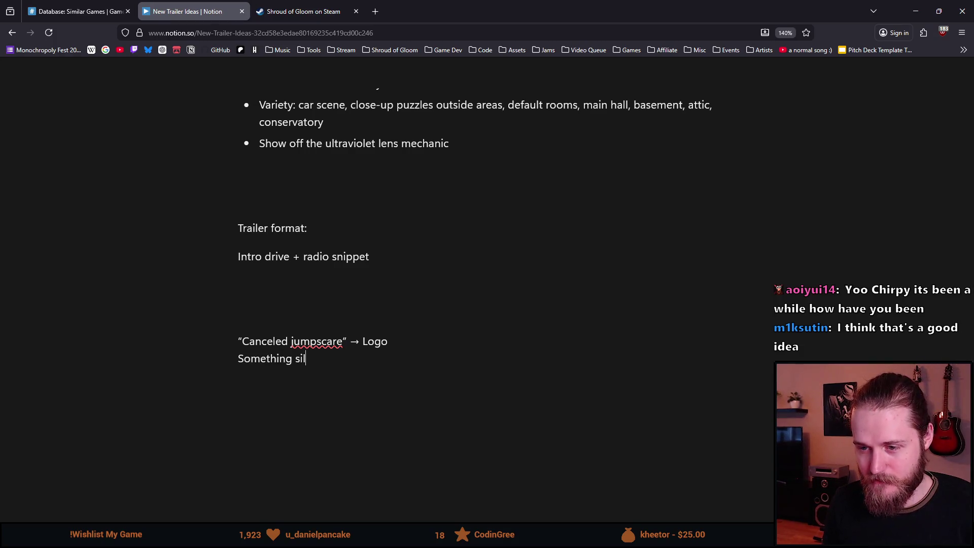
key("BackSpace")
key("BackSpace")
type("t the en")
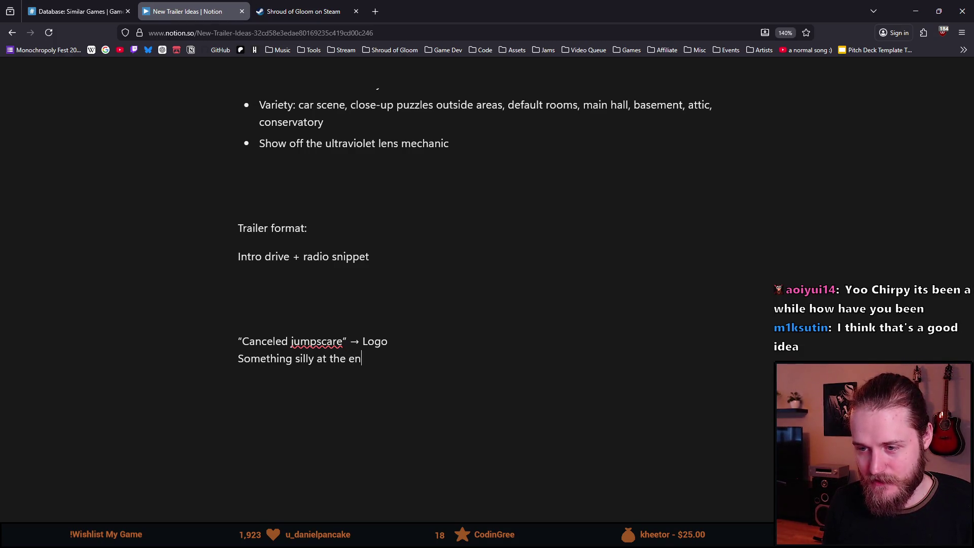
type("d()")
key("Right")
type("after logo")
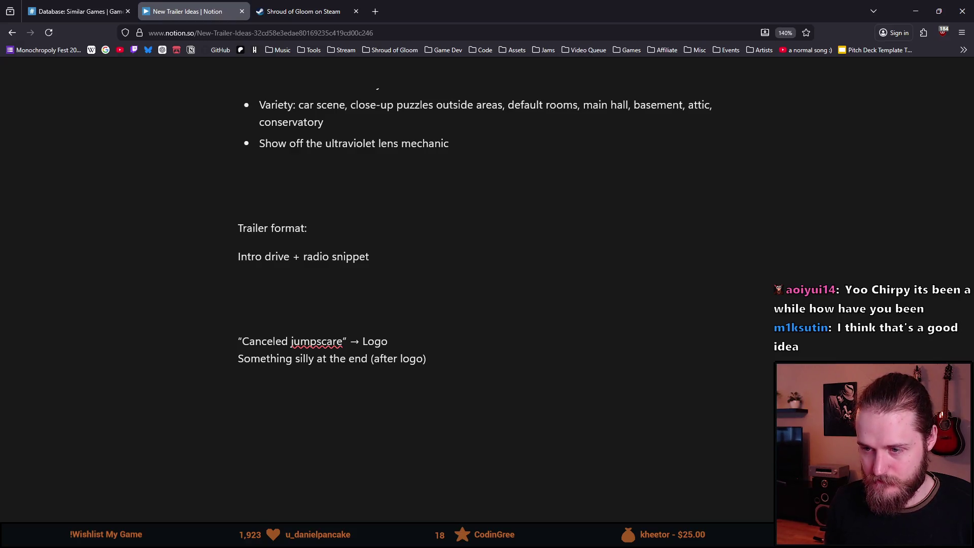
key("ctrl+Left")
key("BackSpace")
key("BackSpace")
type(",")
key("Down")
key("BackSpace")
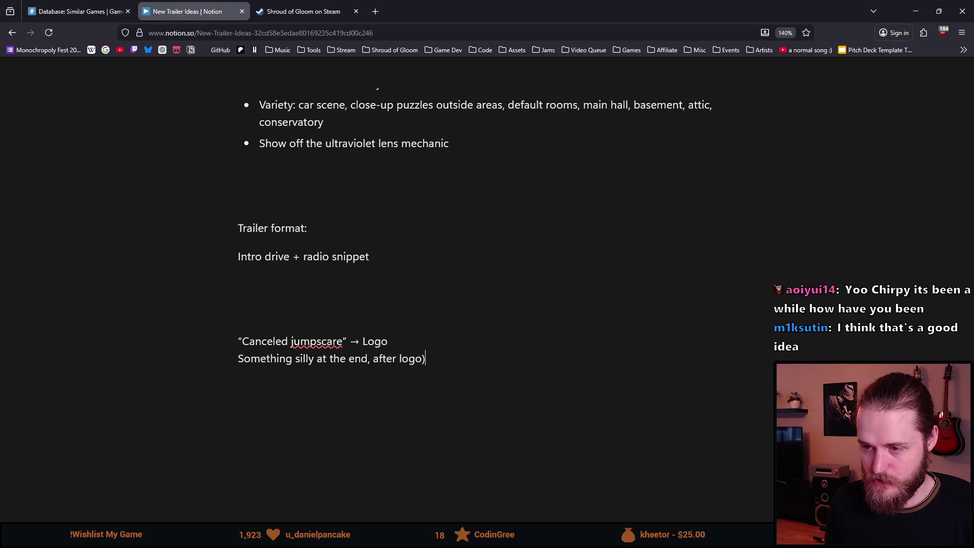
type("()")
type("fly clup")
key("BackSpace")
key("BackSpace")
type("ip")
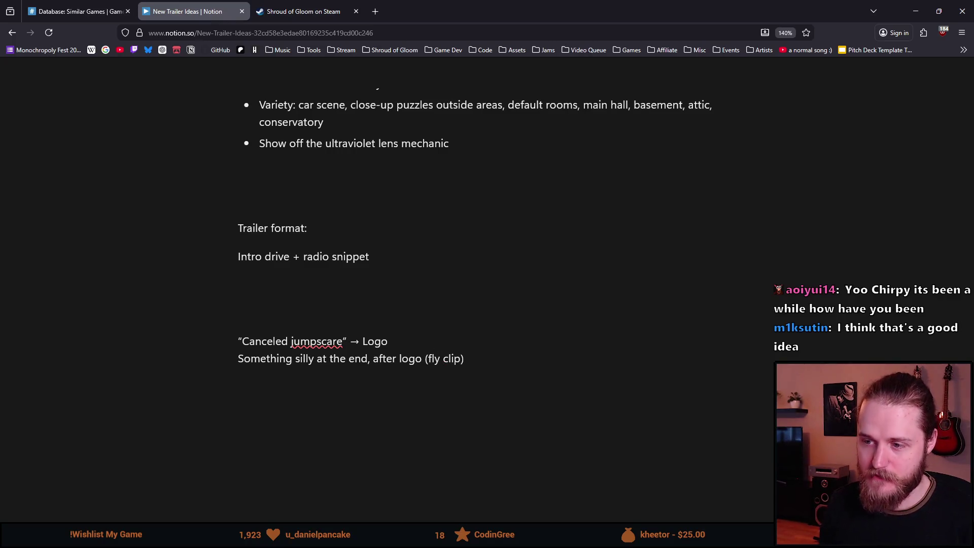
left_click(259, 4)
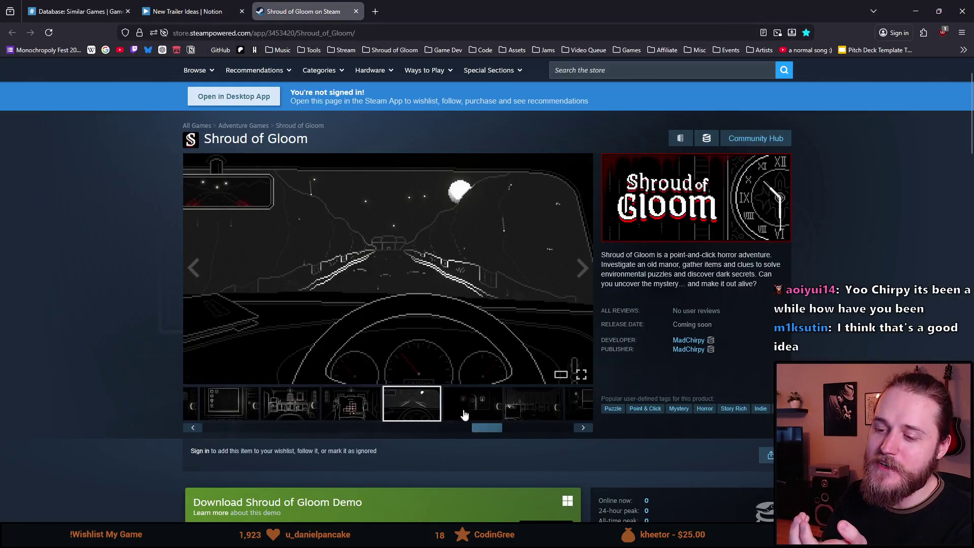
Play the Shroud of Gloom trailer full screen with sound, pausing on the staircase scene.
left_click(193, 427)
left_click(224, 412)
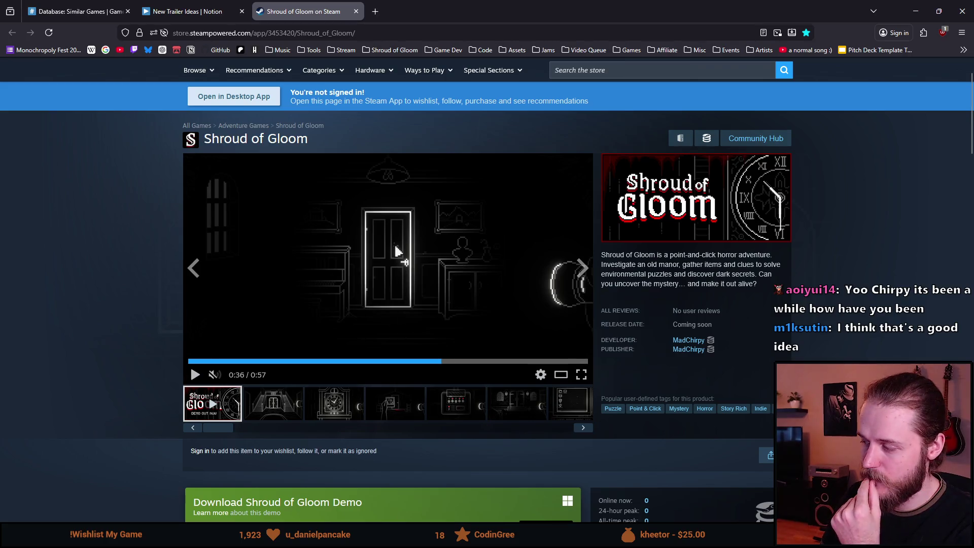
left_click(214, 374)
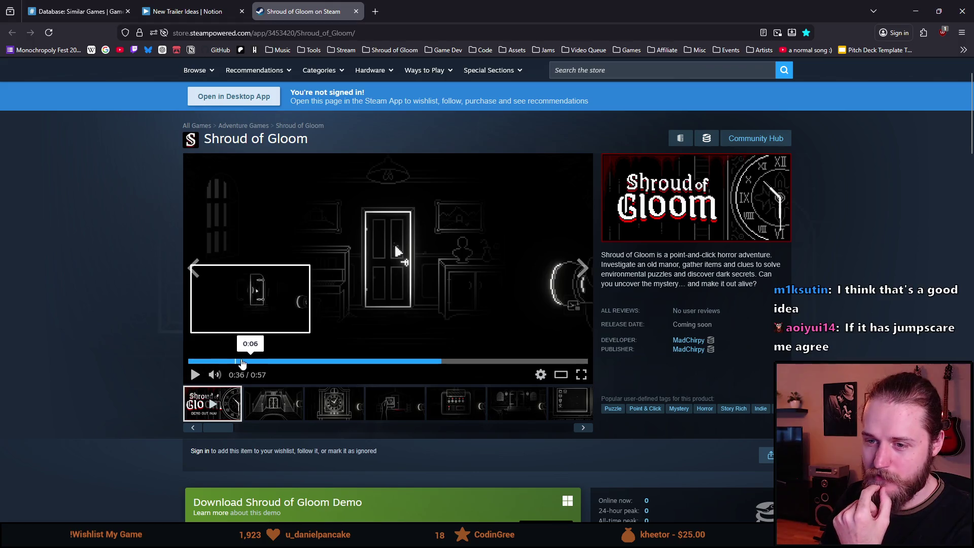
left_click(582, 374)
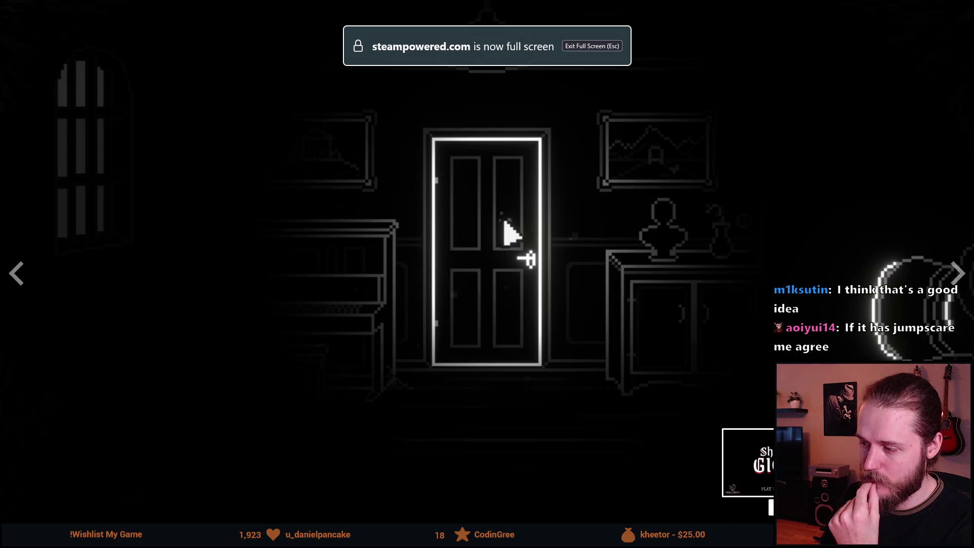
left_click(428, 232)
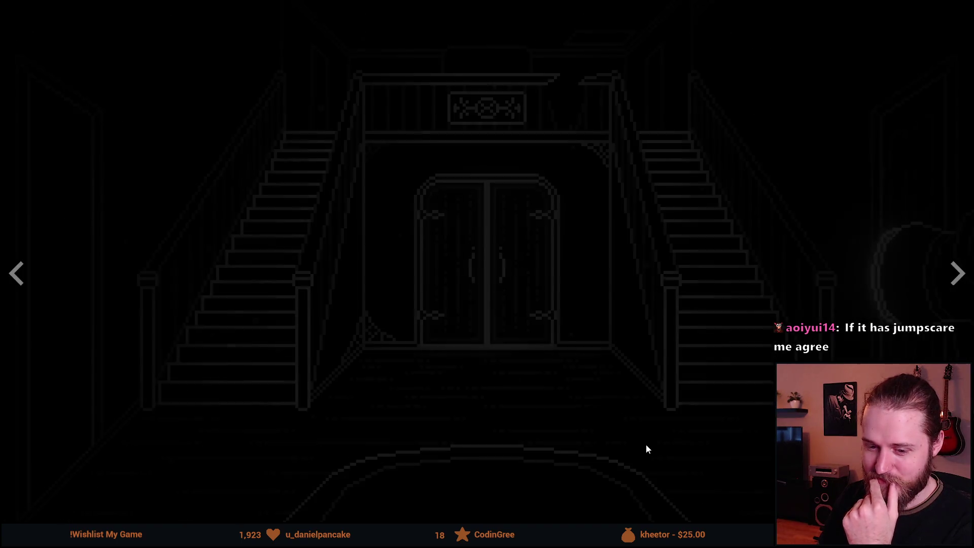
Exit full screen, close the media viewer, and return to the New Trailer Ideas notes.
key("Escape")
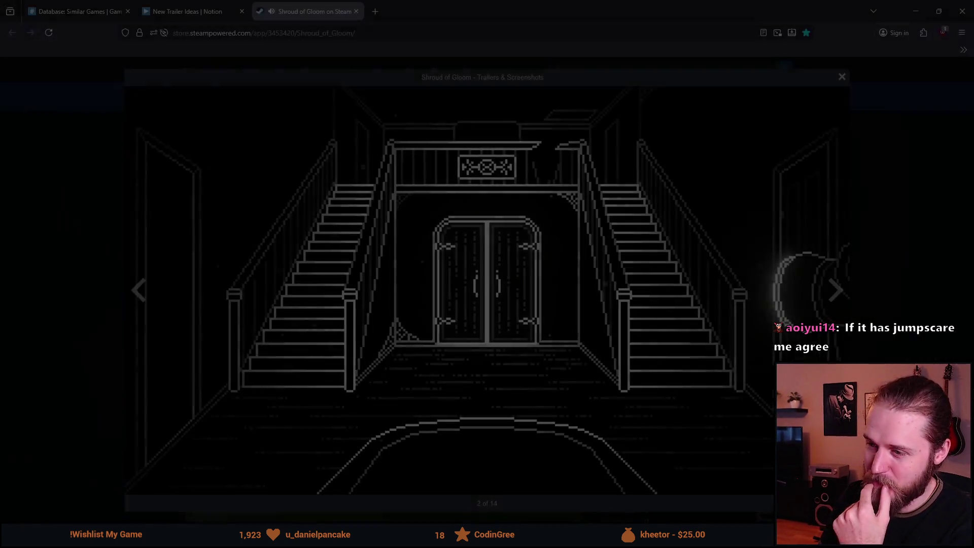
left_click(89, 224)
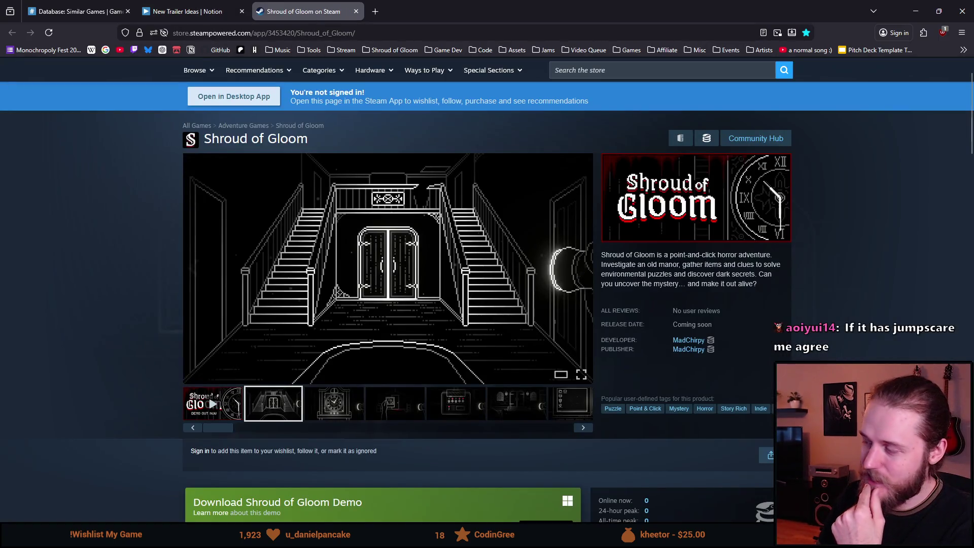
left_click(226, 5)
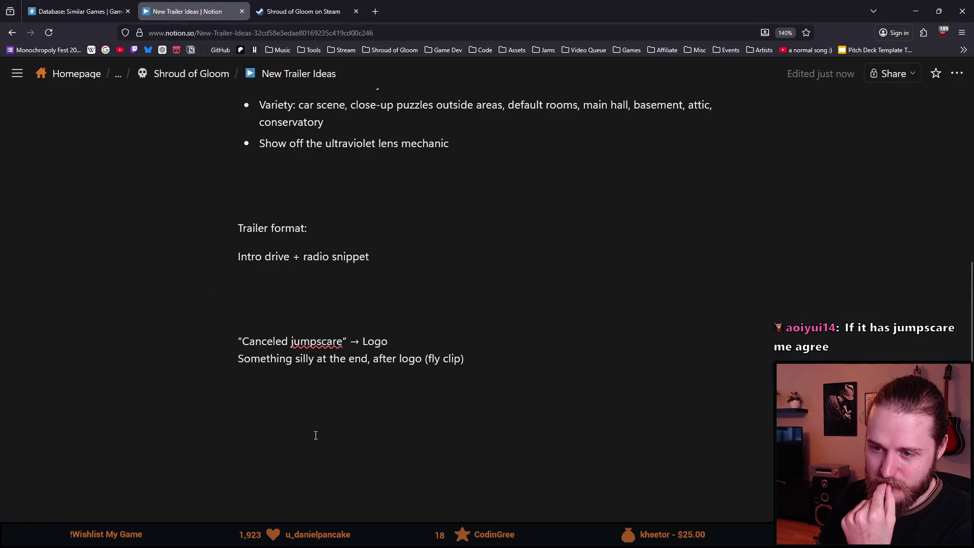
scroll(307, 429, "up", 2)
left_click_drag(279, 398, 293, 387)
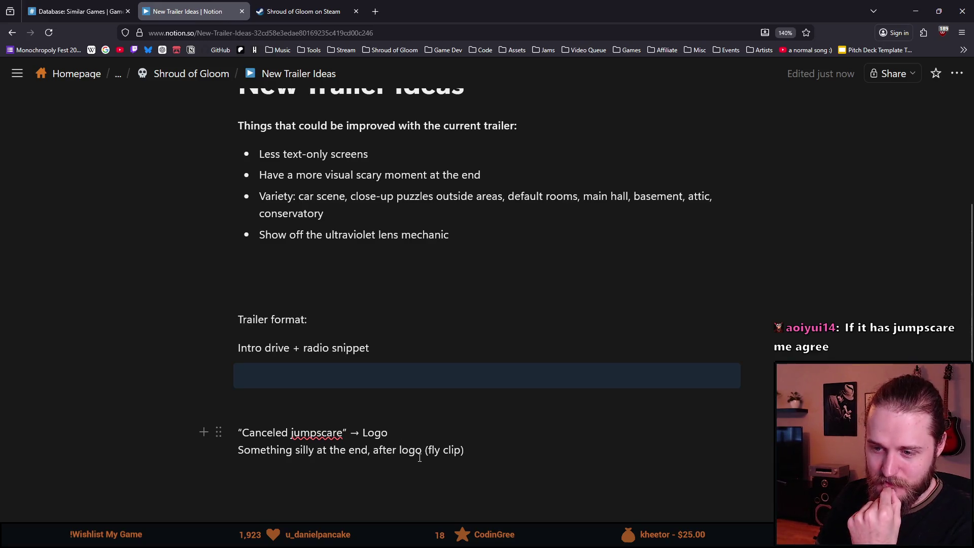
scroll(420, 456, "up", 2)
scroll(457, 449, "down", 4)
double_click(360, 361)
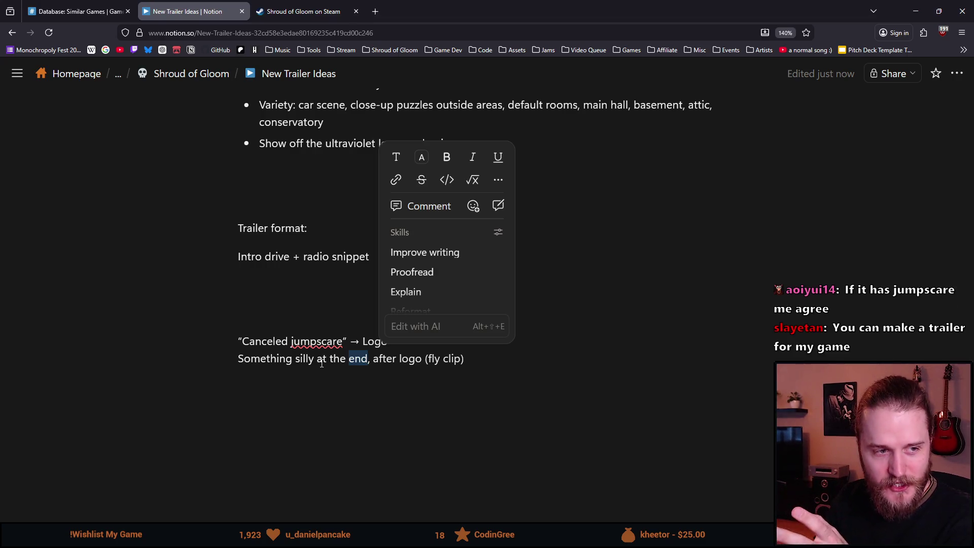
left_click(321, 361)
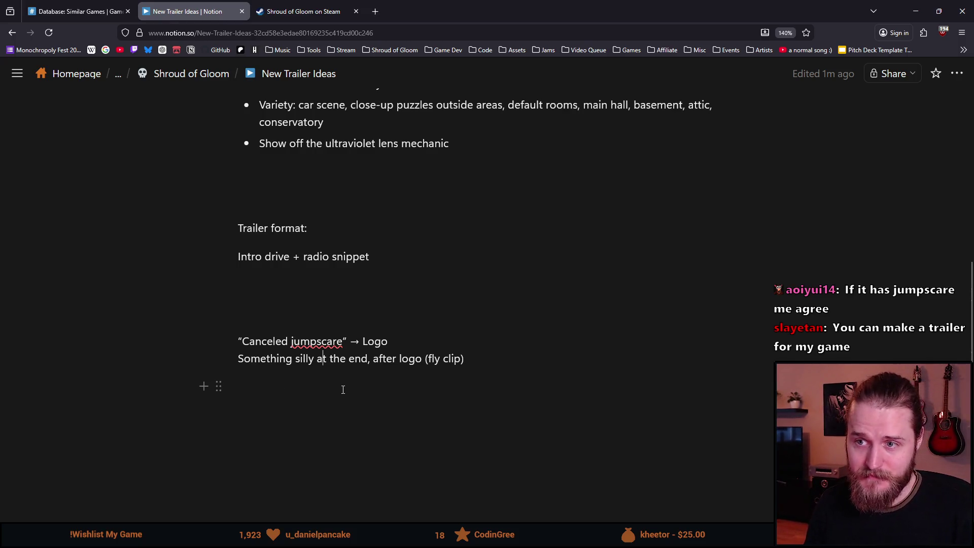
scroll(343, 389, "up", 2)
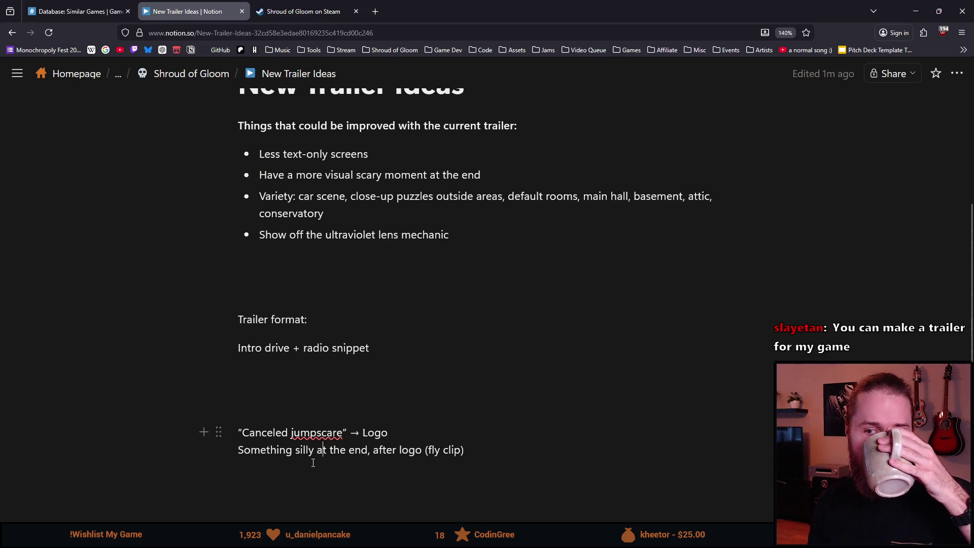
left_click_drag(306, 397, 302, 389)
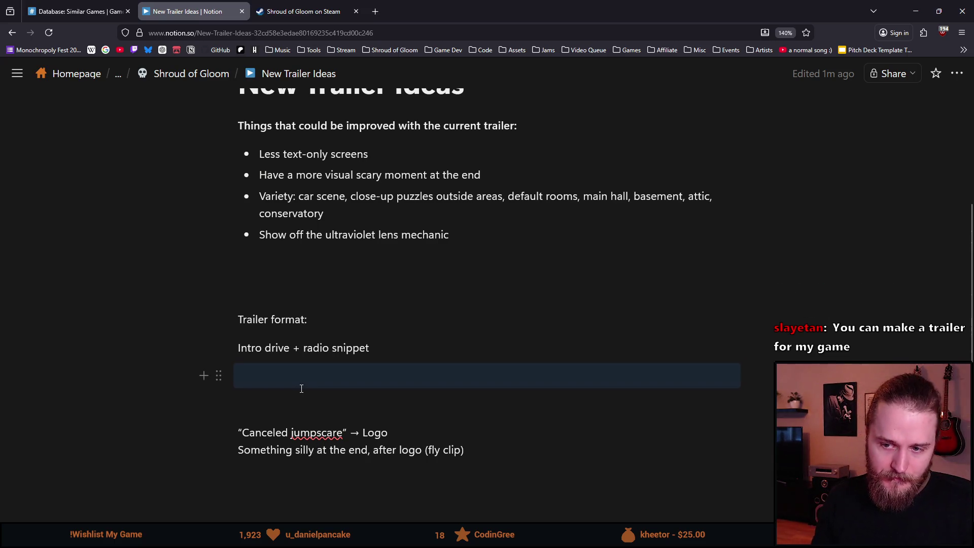
Add a bold 'Start:' label before the intro line and insert an empty block below it.
left_click(240, 348)
type("Start:")
key("shift+Home")
key("ctrl+b")
left_click(275, 376)
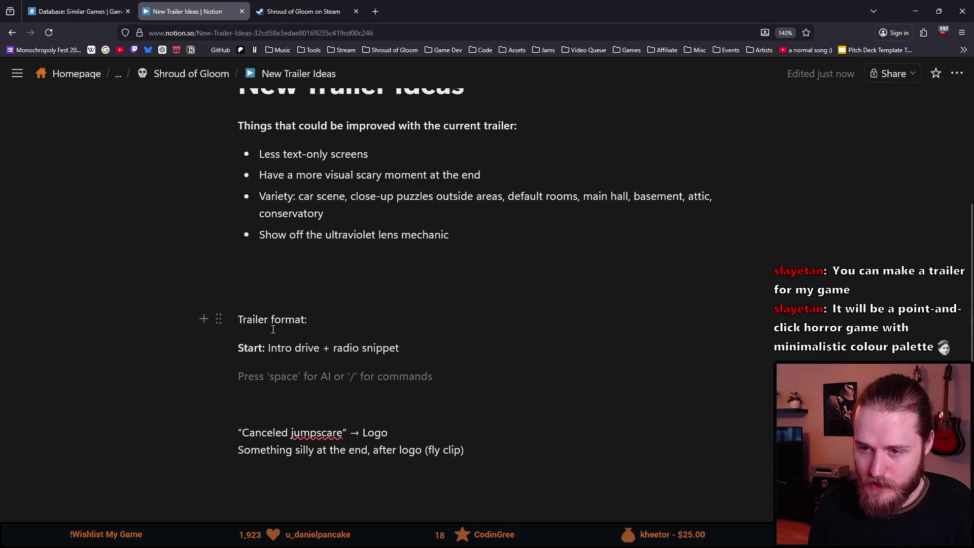
left_click_drag(268, 348, 333, 350)
left_click(359, 348)
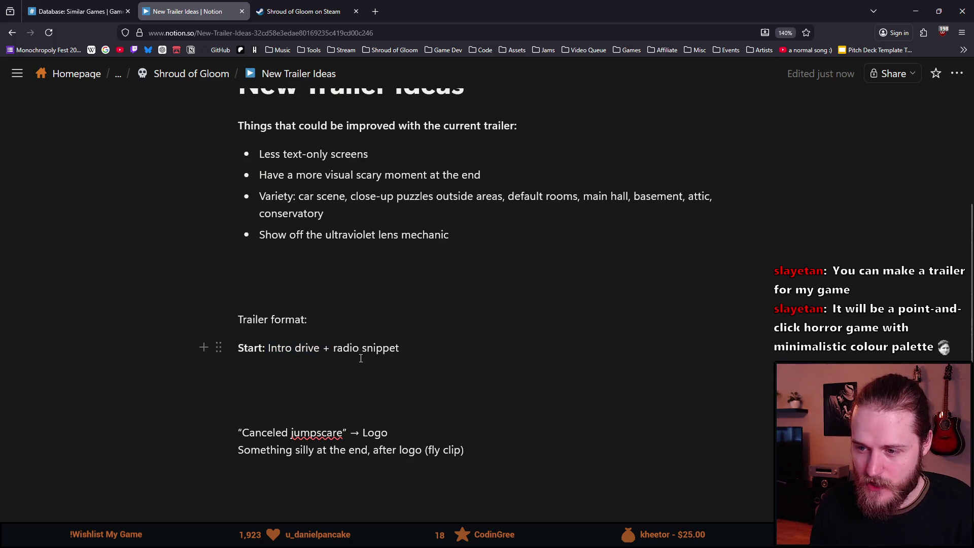
left_click(274, 385)
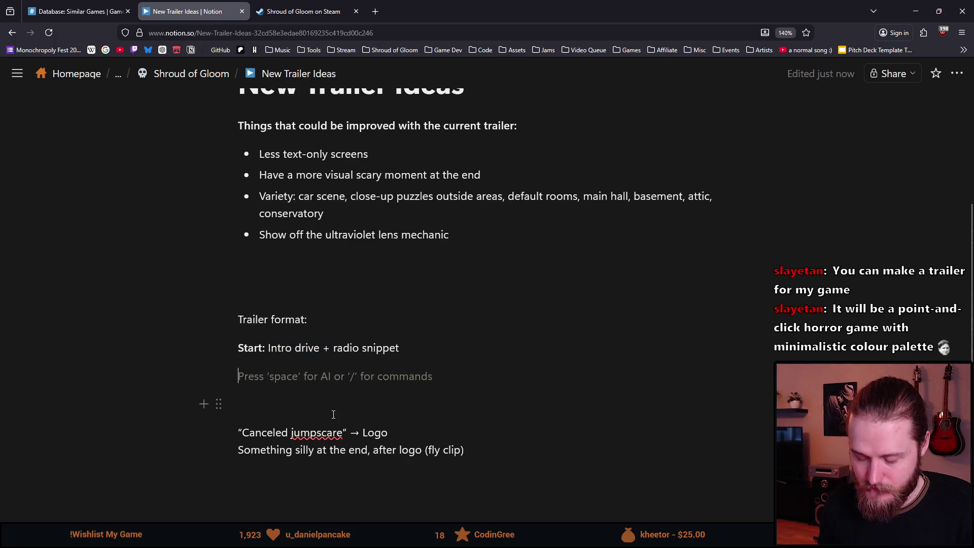
key("Return")
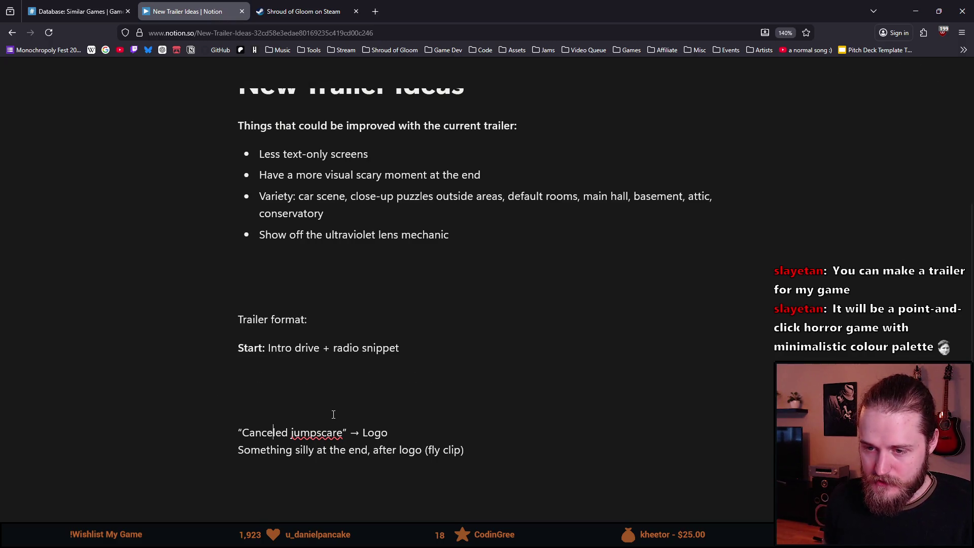
Add a bold 'End:' label above the jumpscare line, putting both labels on their own lines.
left_click(318, 432)
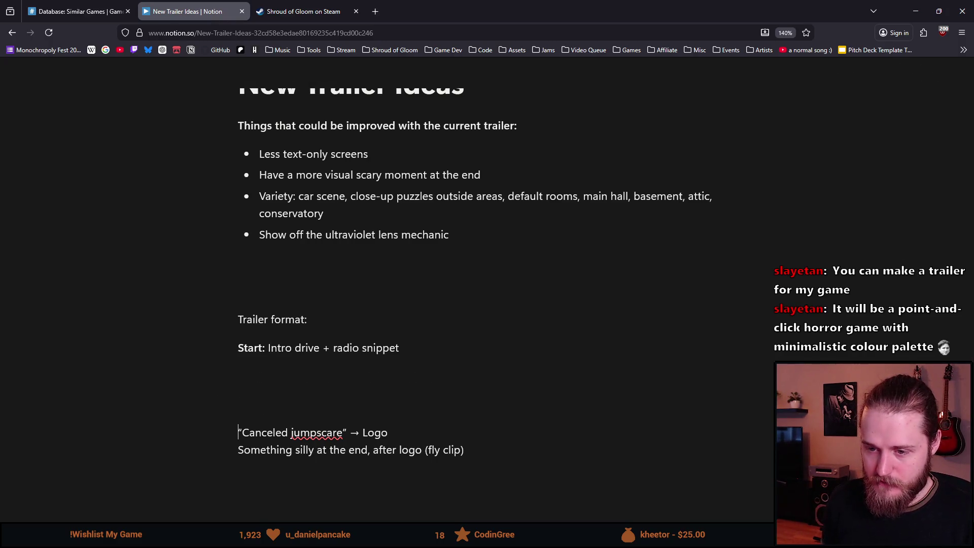
key("BackSpace")
key("ctrl+b")
type("End:")
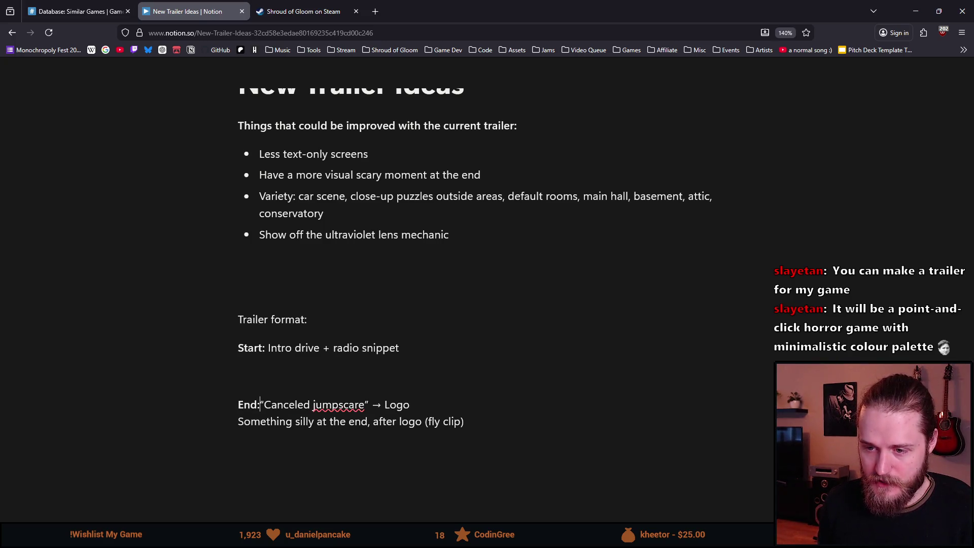
key("shift+Return")
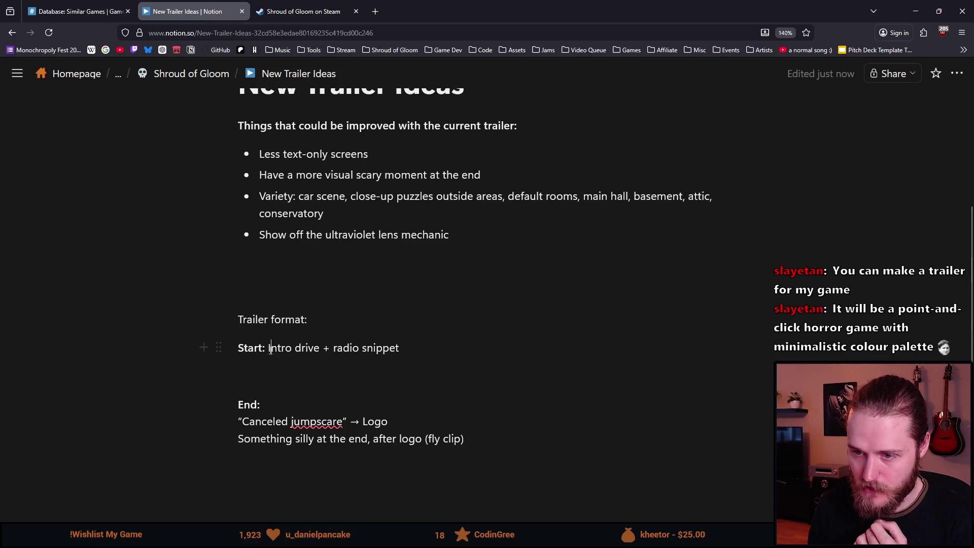
key("shift+Return")
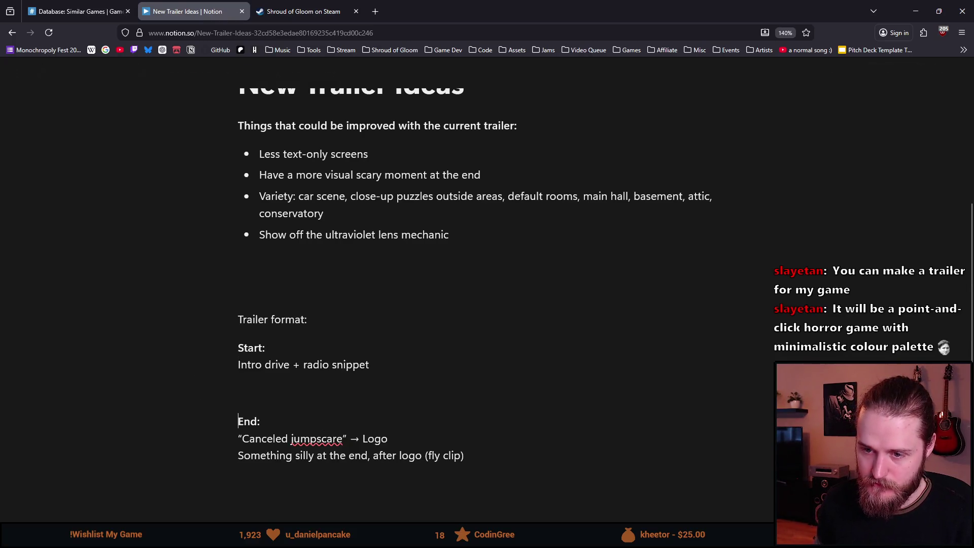
key("Down")
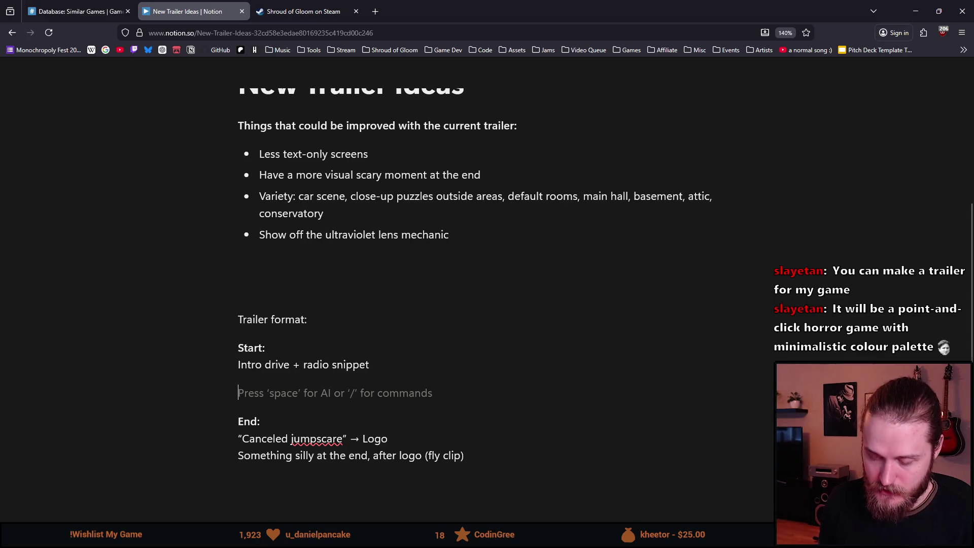
Add a bold 'Content:' section listing 'Lots of puzzles' and 'Footage that feels mysterious/investigative', then go to Steam.
type("Content:")
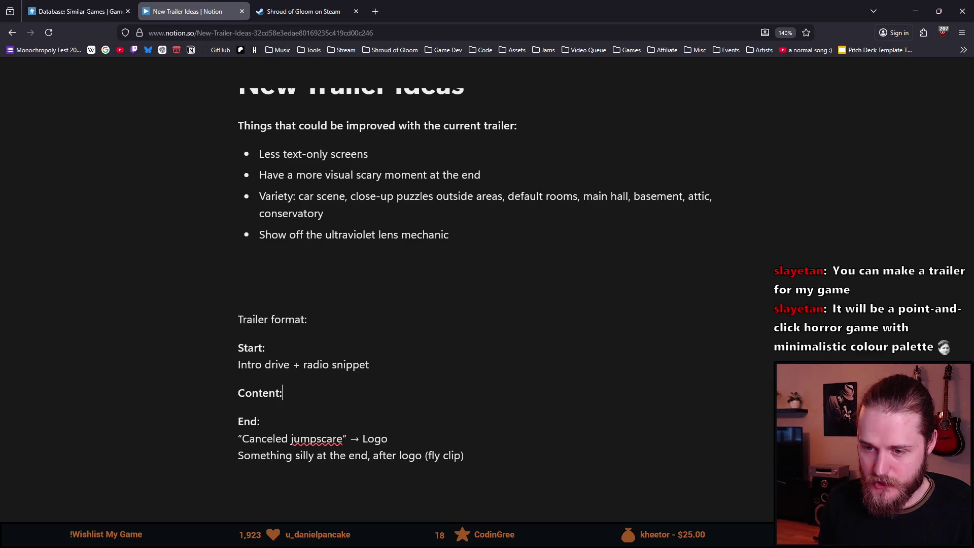
key("shift+Return")
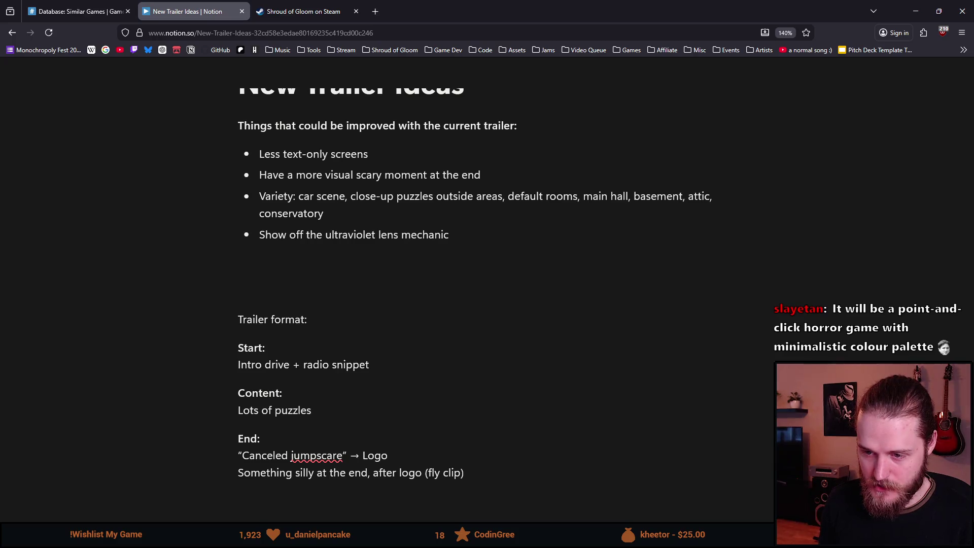
key("shift+Return")
type("Footage")
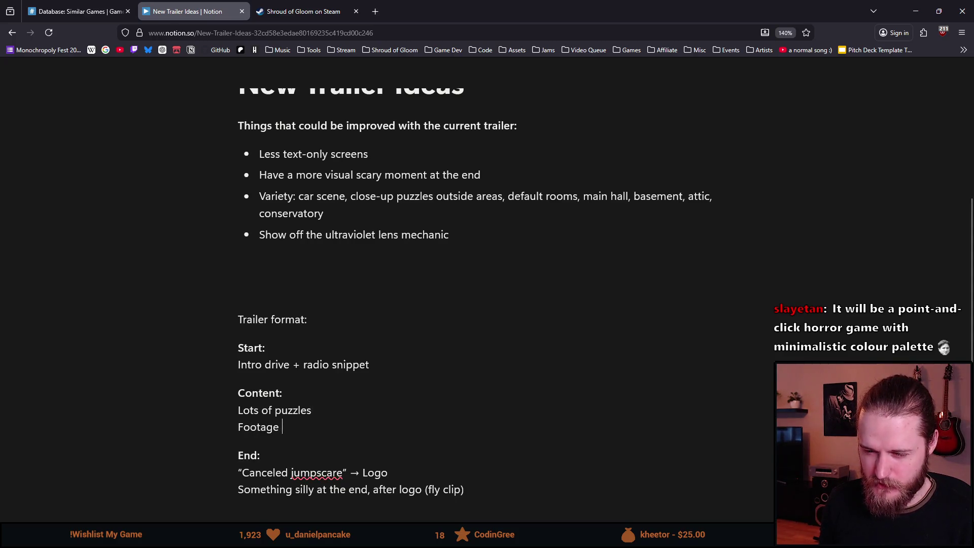
type("that feels mysterious")
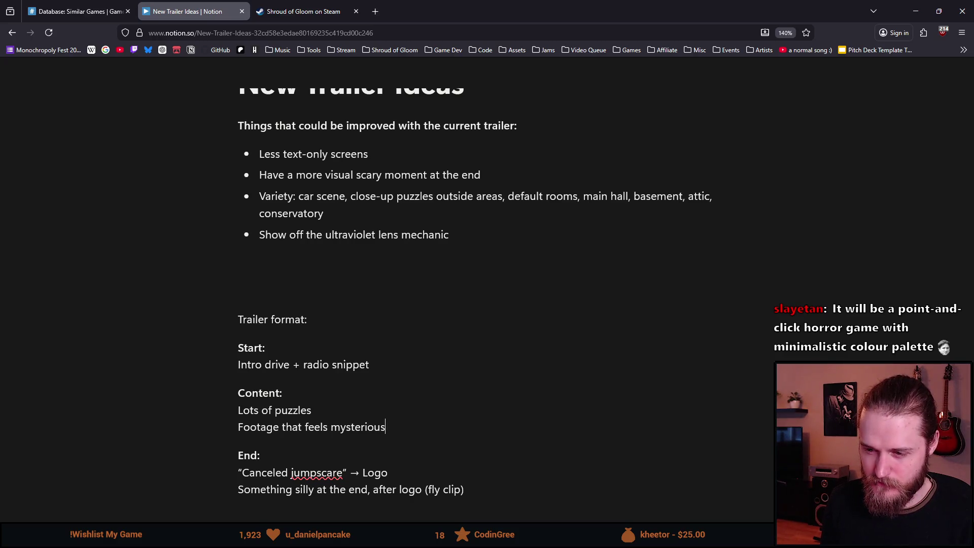
type("ive")
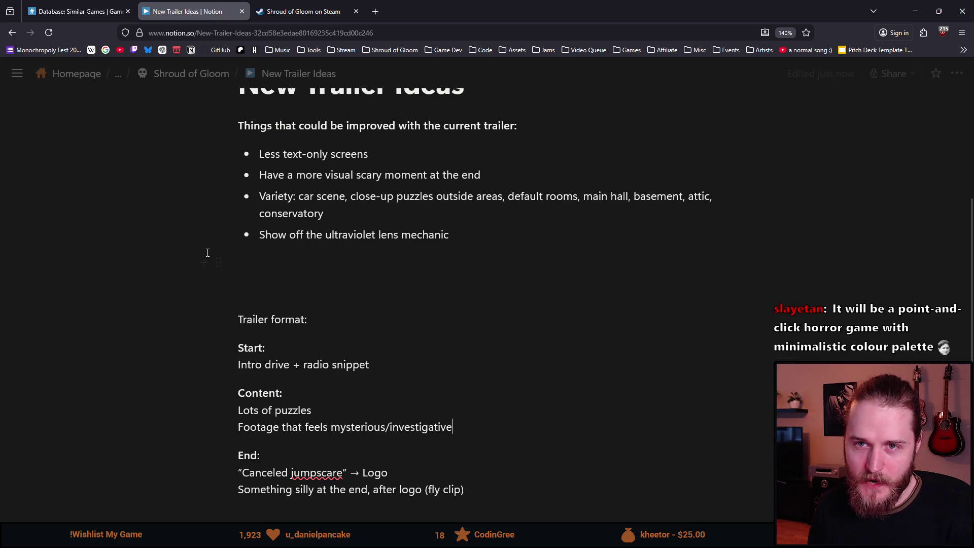
left_click(316, 16)
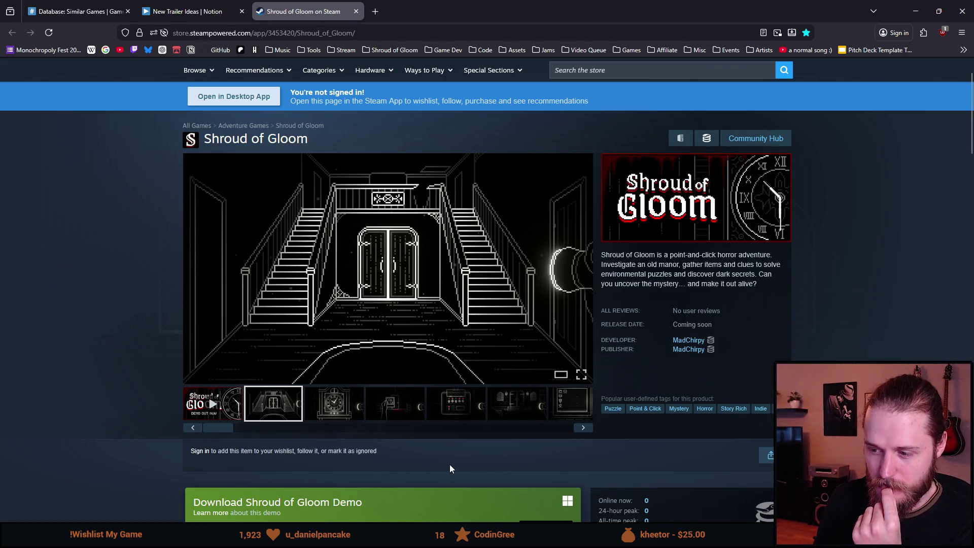
left_click(213, 11)
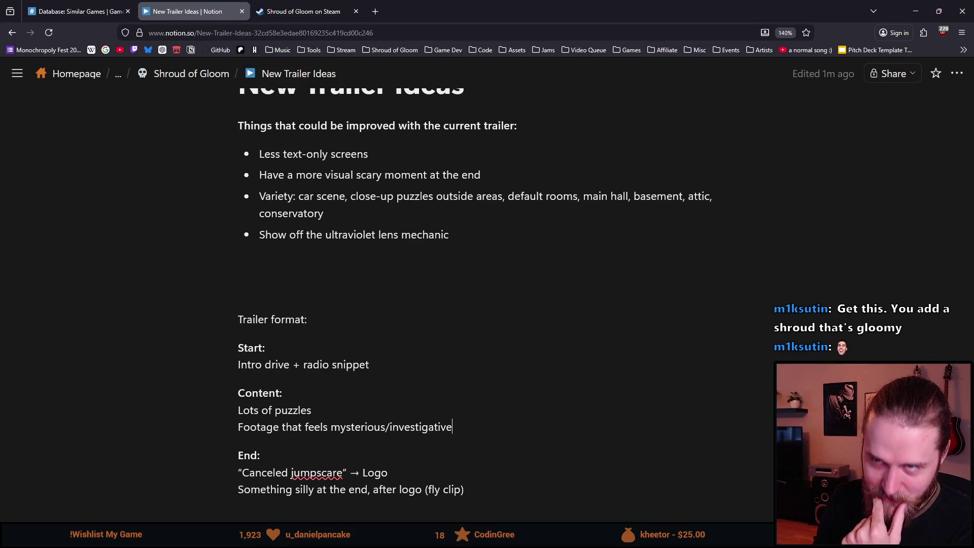
left_click(76, 11)
left_click(350, 7)
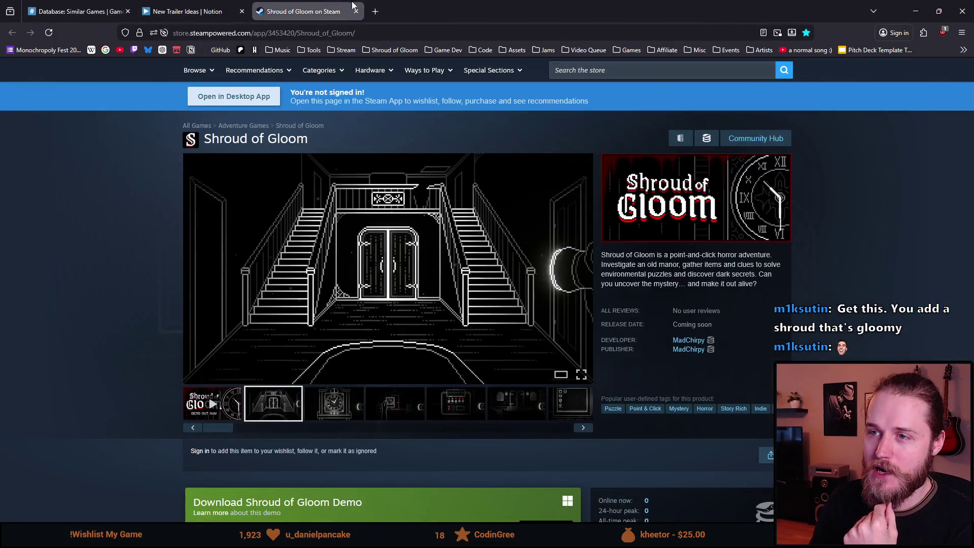
left_click(356, 11)
Open The Room's store page and skim its first trailer muted, skipping toward the end.
left_click(242, 11)
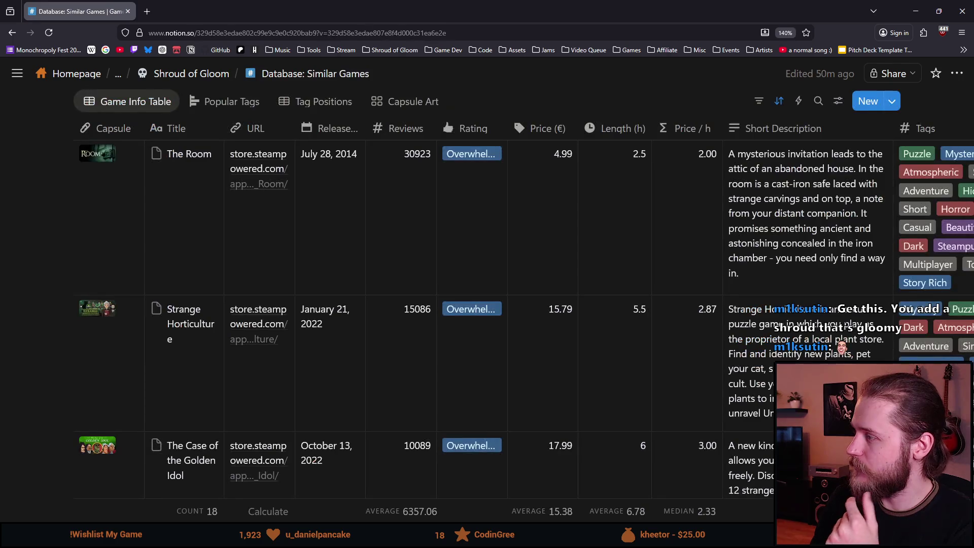
scroll(218, 330, "up", 3)
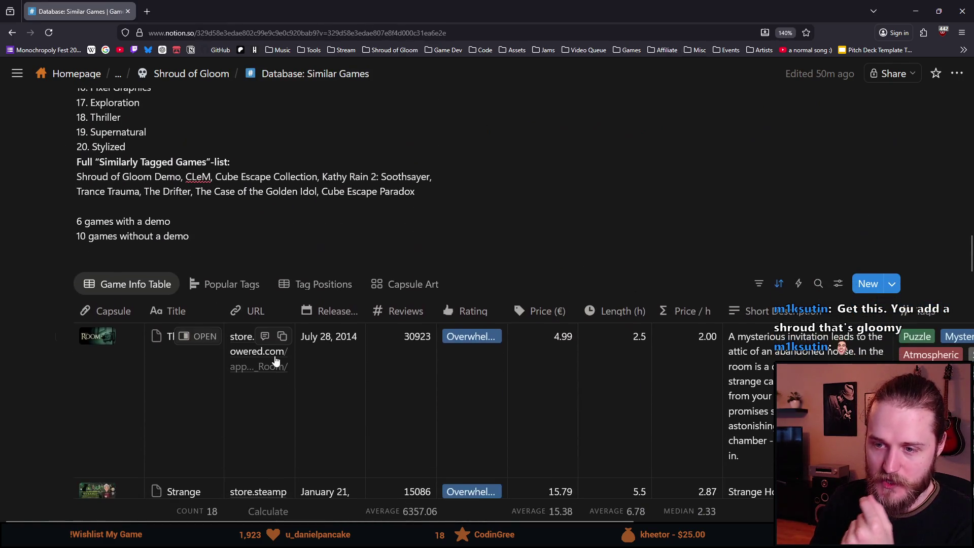
left_click(260, 370)
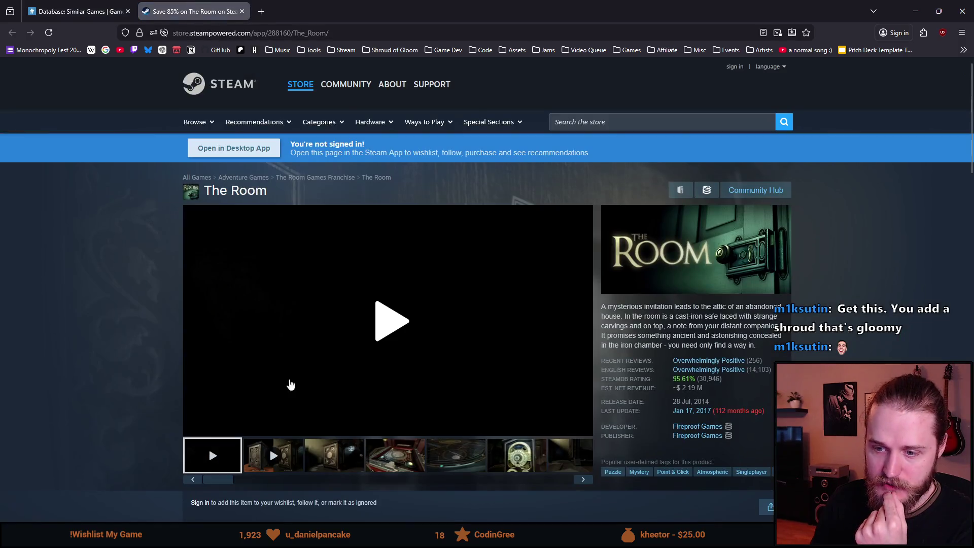
left_click(393, 324)
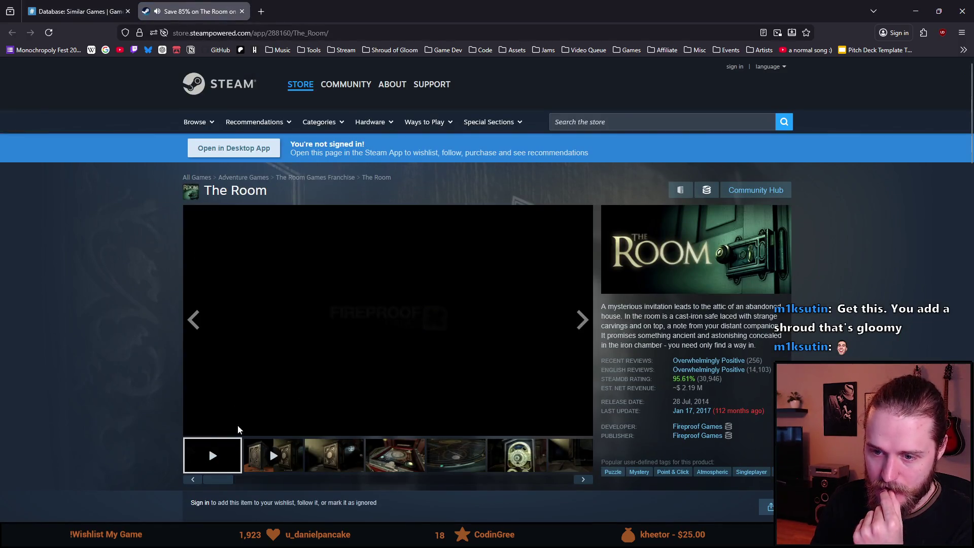
left_click(213, 428)
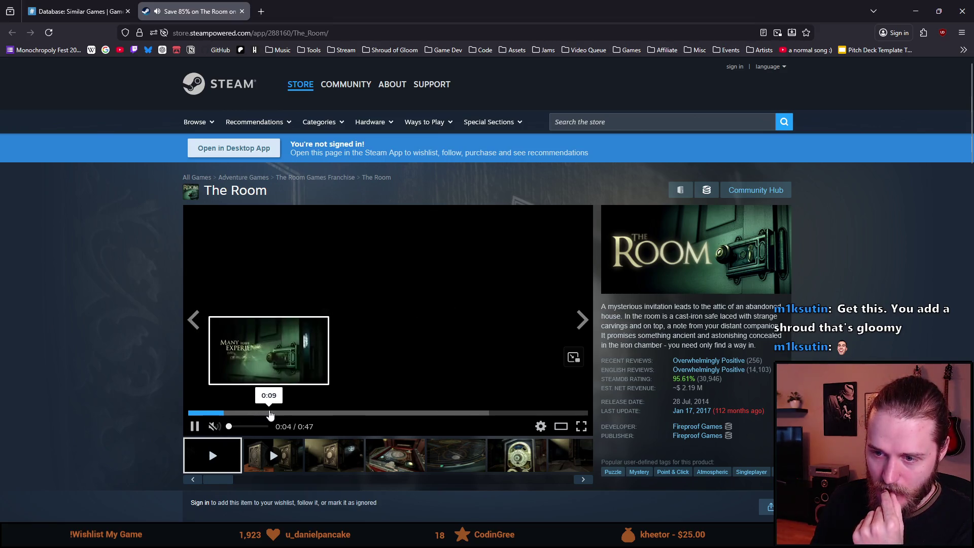
left_click(270, 415)
left_click(354, 415)
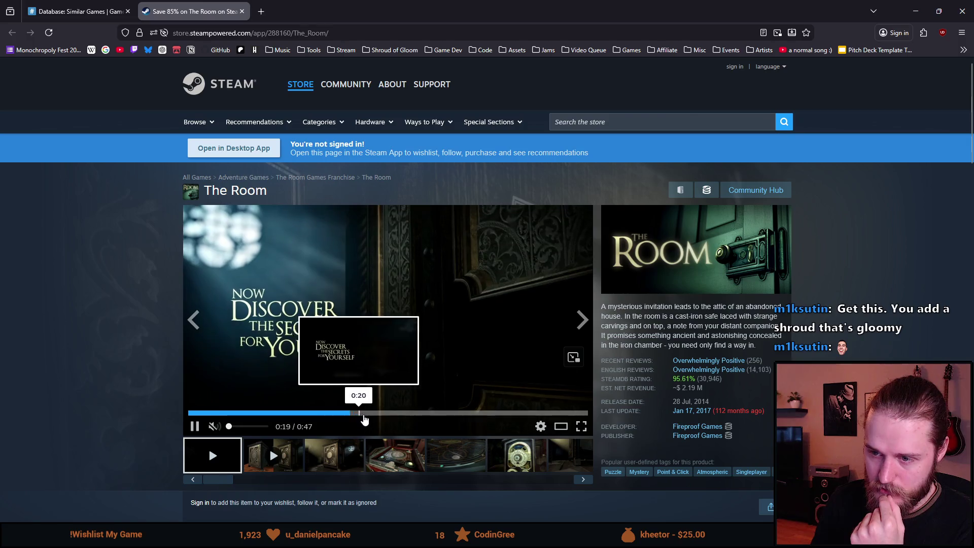
left_click(464, 413)
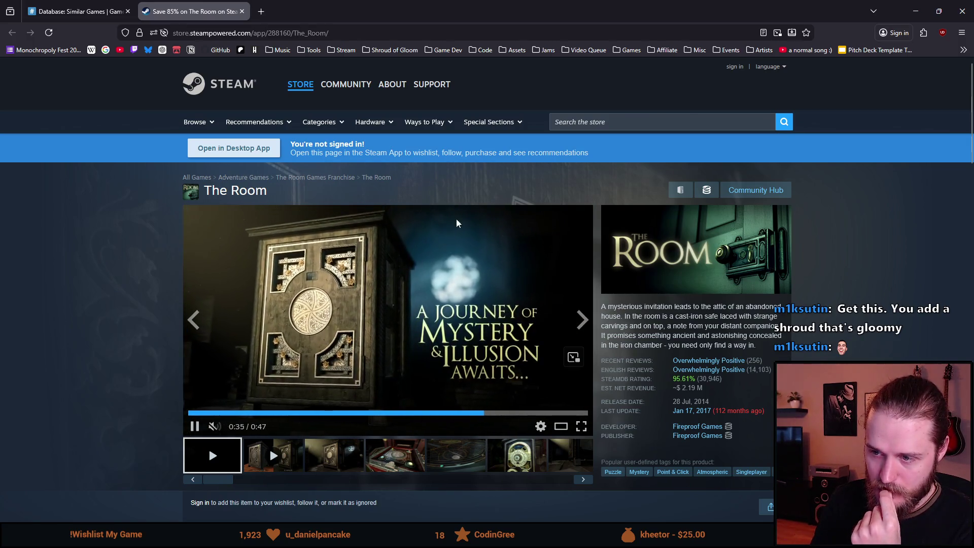
Skim and pause The Room's second trailer, then close its store page.
left_click(273, 455)
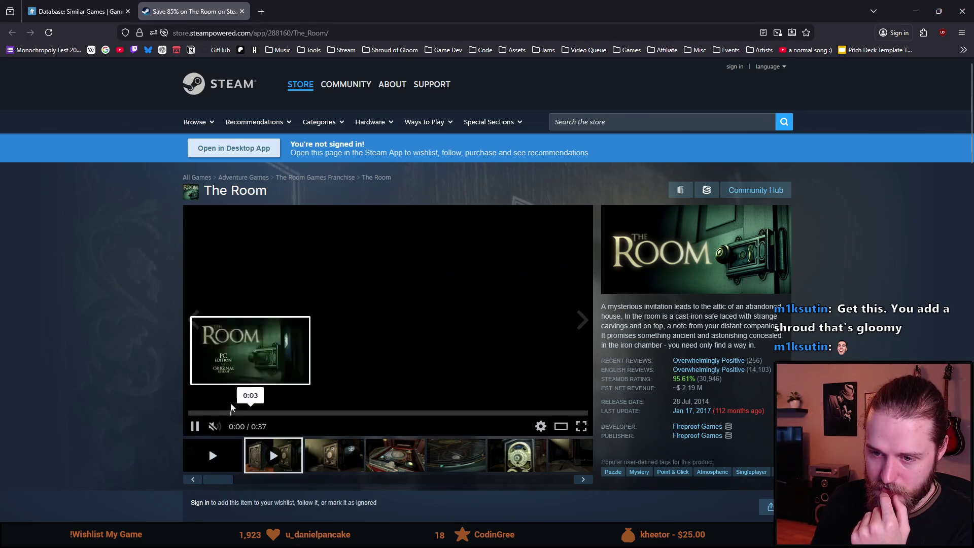
left_click(268, 413)
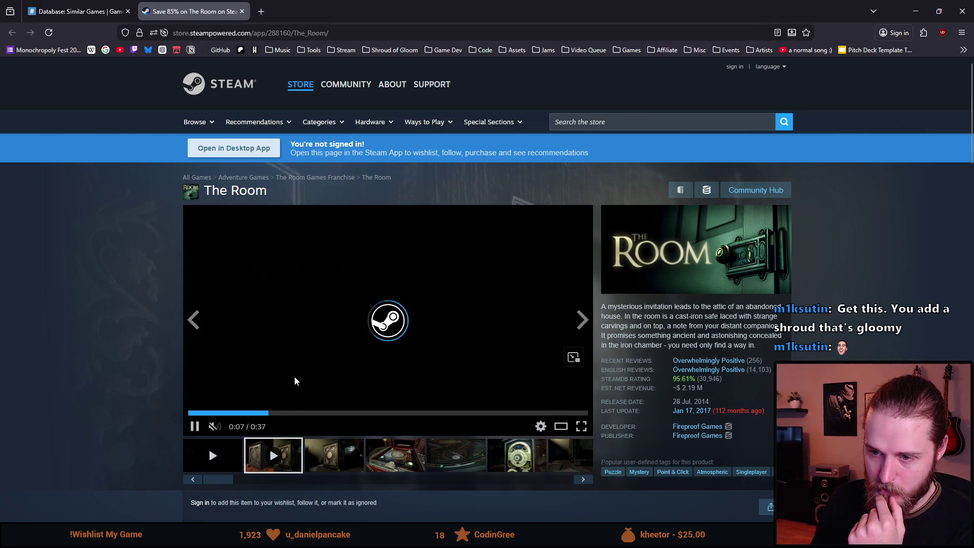
left_click(285, 396)
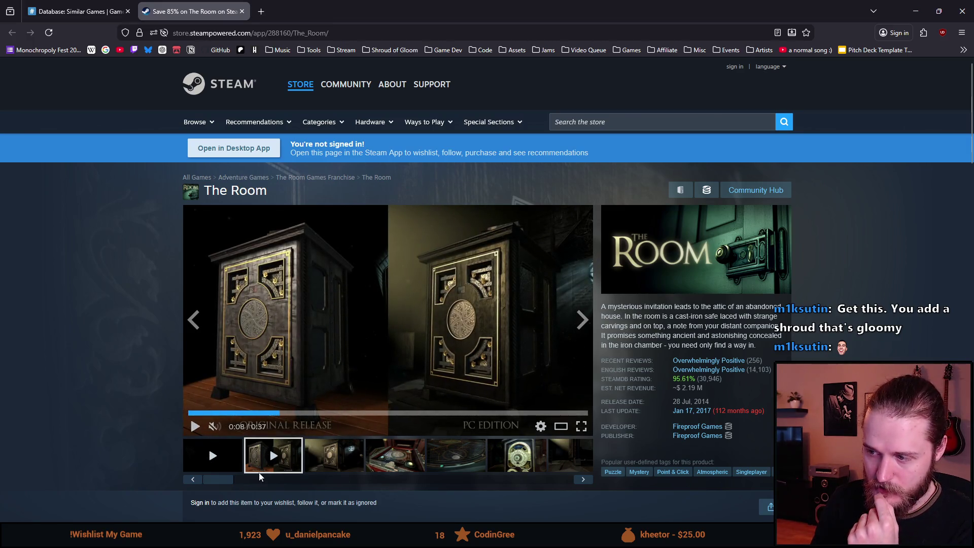
mouse_move(228, 479)
left_mouse_down()
mouse_move(582, 484)
mouse_move(224, 499)
left_mouse_up()
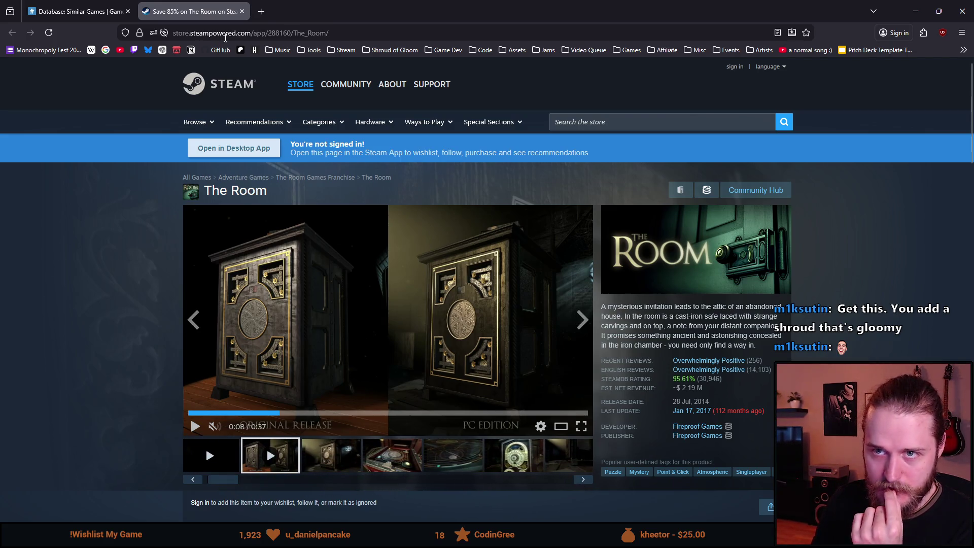
left_click(242, 11)
scroll(152, 384, "down", 3)
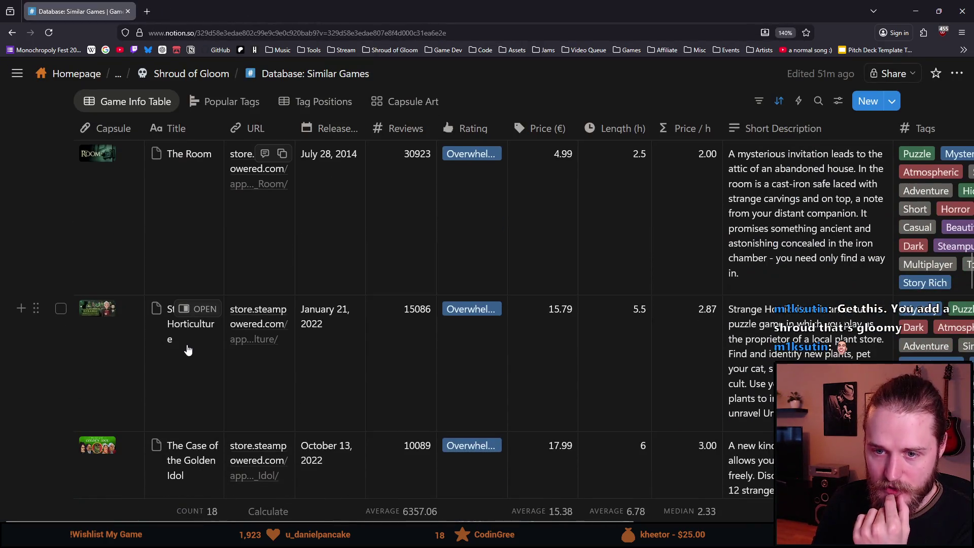
Open Strange Horticulture's store page and watch its trailer full screen from the beginning.
left_click(245, 333)
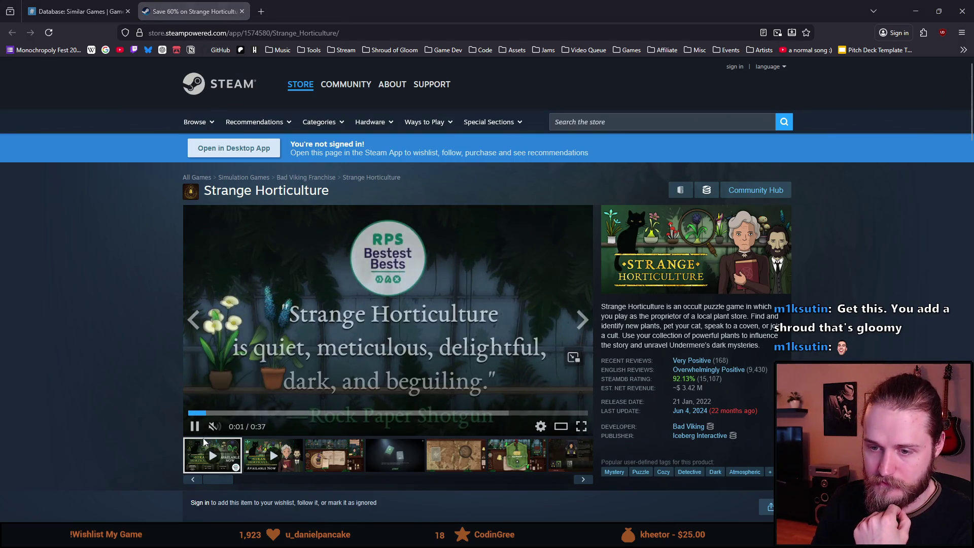
left_click(195, 427)
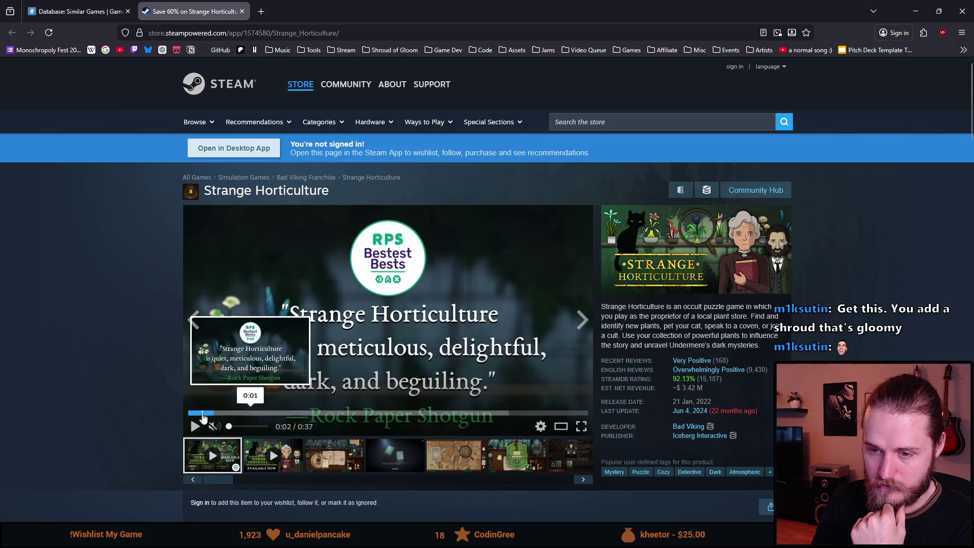
left_click(191, 413)
left_click(581, 429)
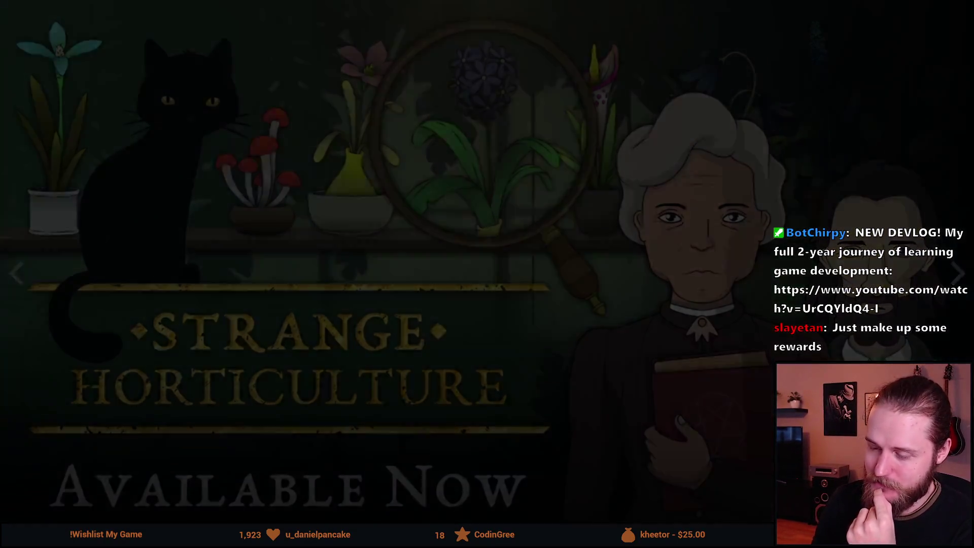
key("Escape")
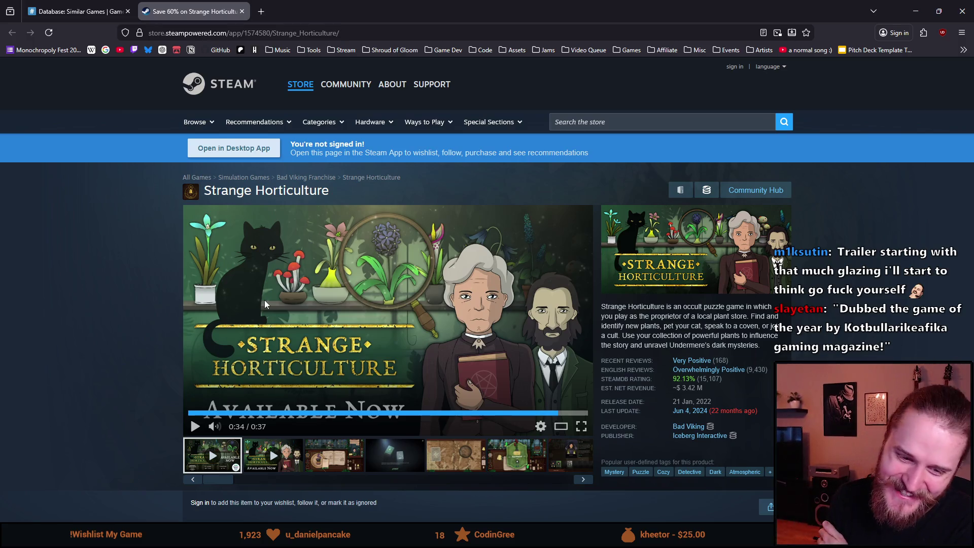
Switch to Strange Horticulture's second trailer and play it full screen.
left_click(298, 466)
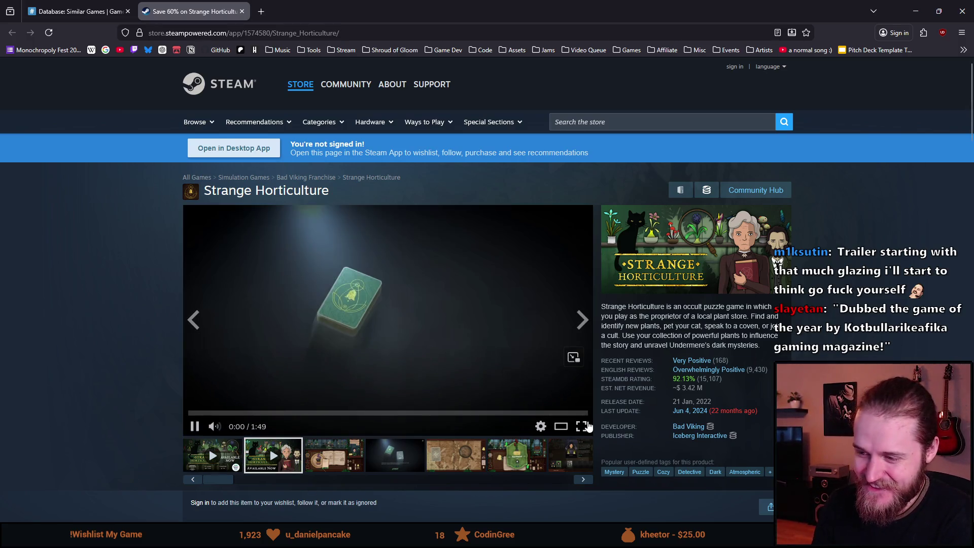
left_click(582, 426)
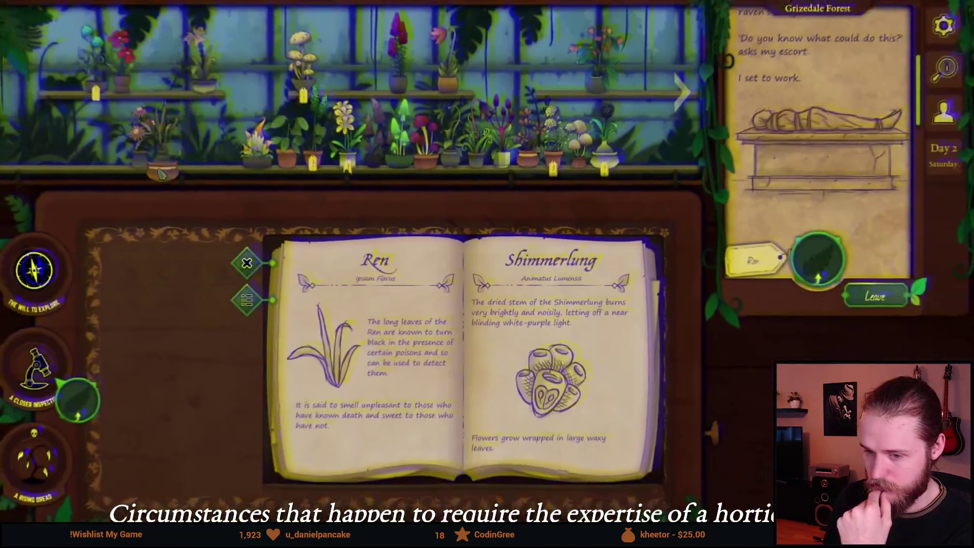
Watch the second trailer through to its 'Available Now' card, then exit full screen.
mouse_move(46, 363)
left_mouse_down()
mouse_move(97, 345)
mouse_move(104, 378)
left_mouse_up()
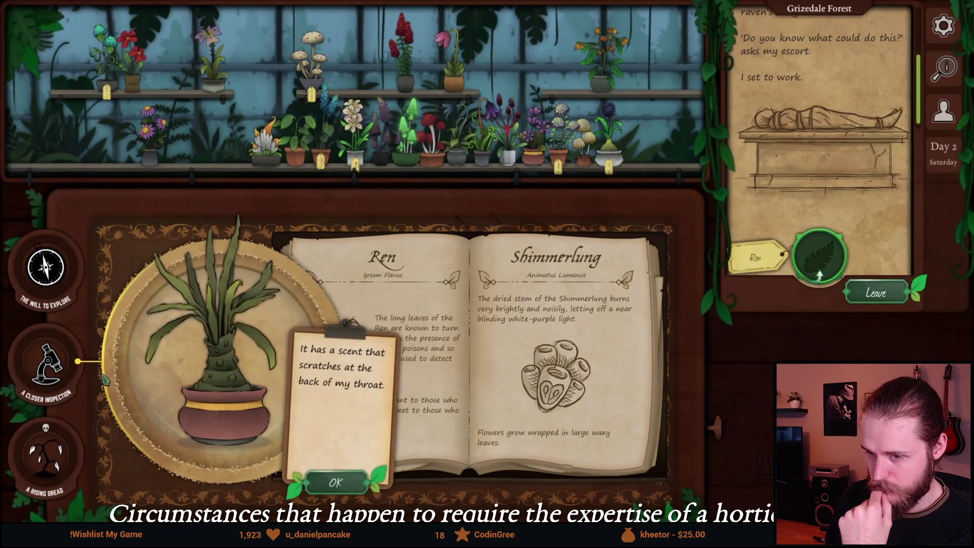
left_click(354, 490)
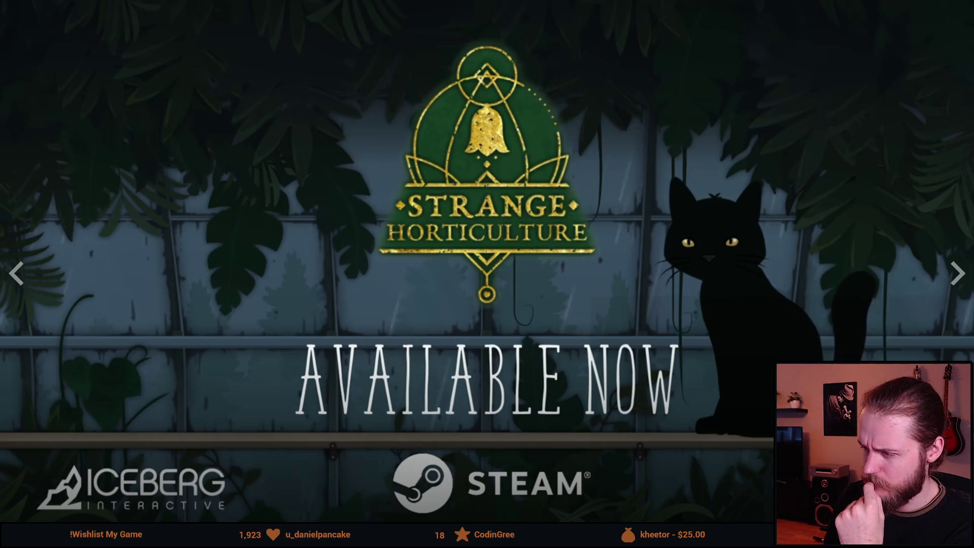
key("Escape")
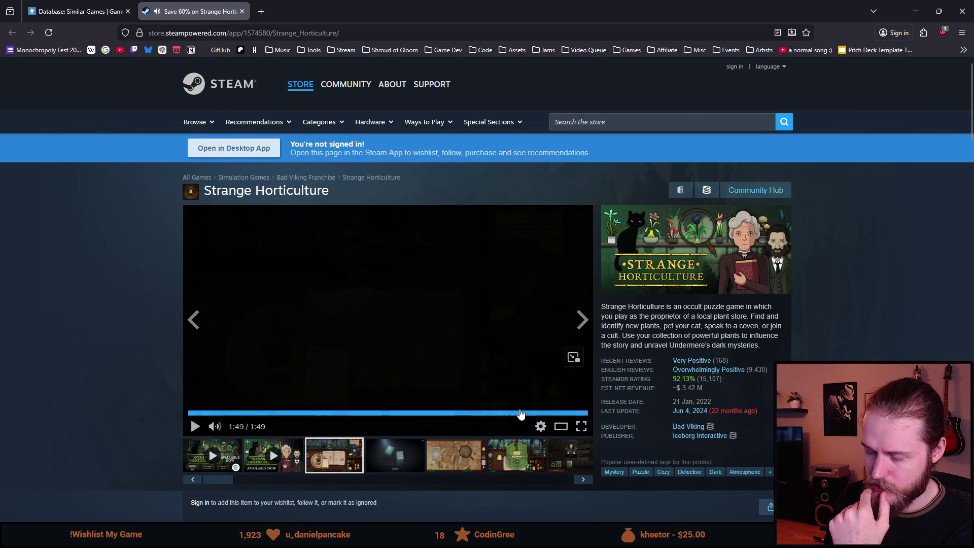
Browse Strange Horticulture's screenshots: map, plant shelf, Faye Swift and open book.
left_click(380, 462)
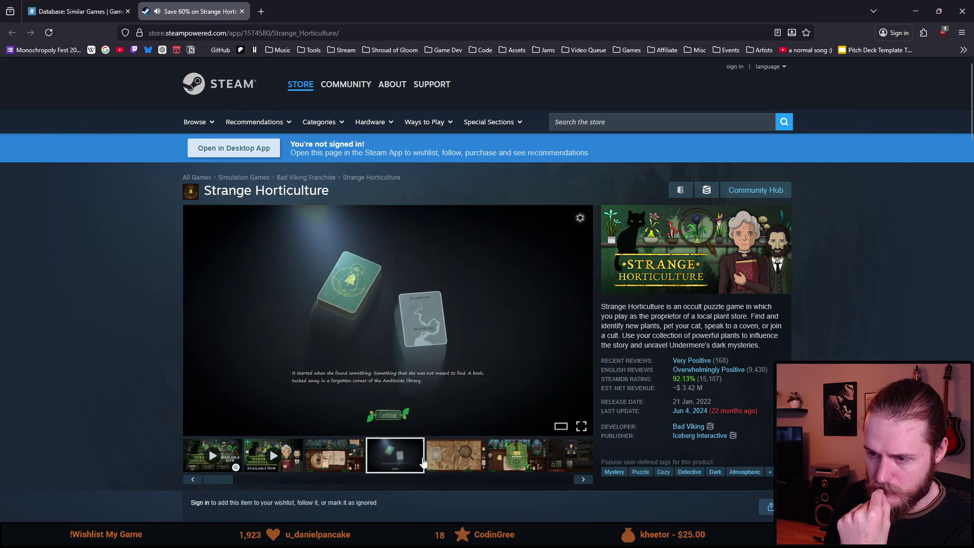
left_click(459, 456)
left_click(505, 460)
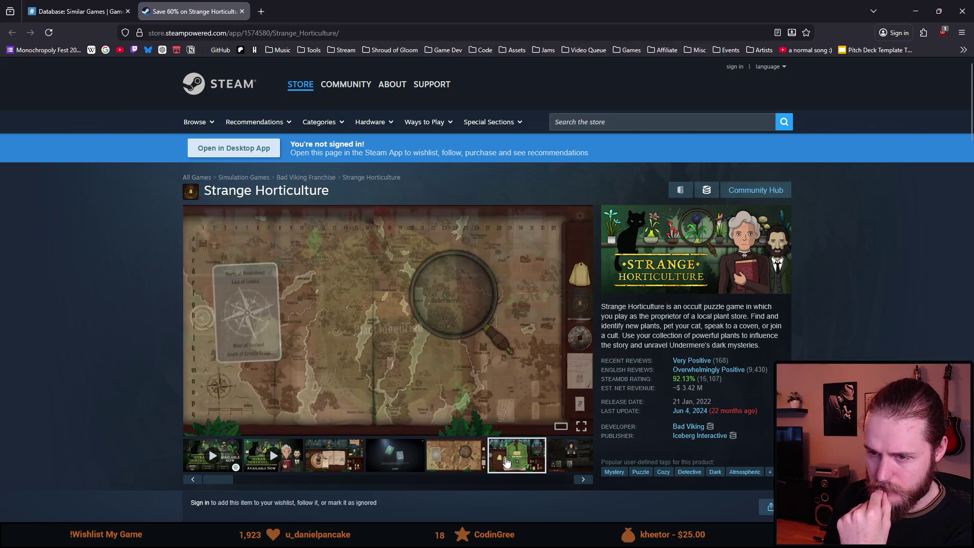
left_click(558, 459)
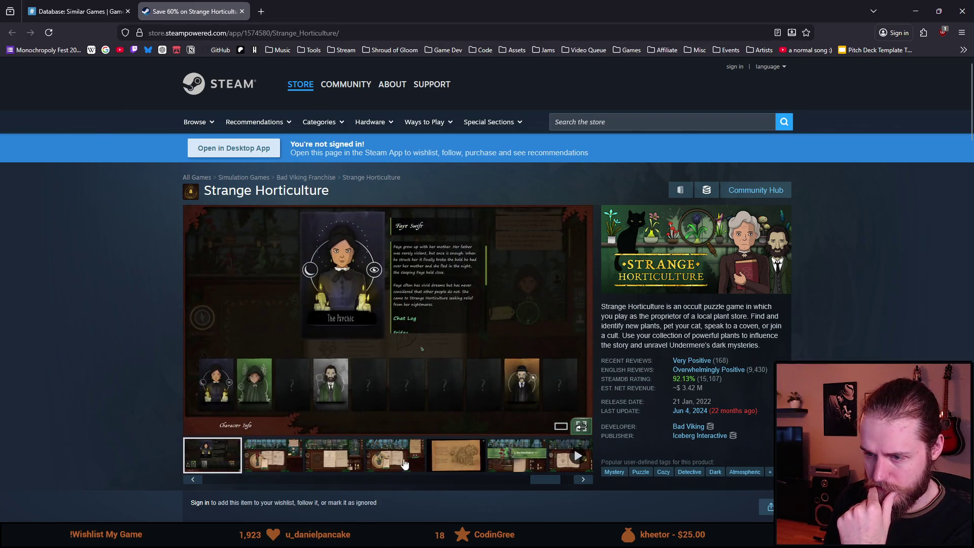
left_click(318, 462)
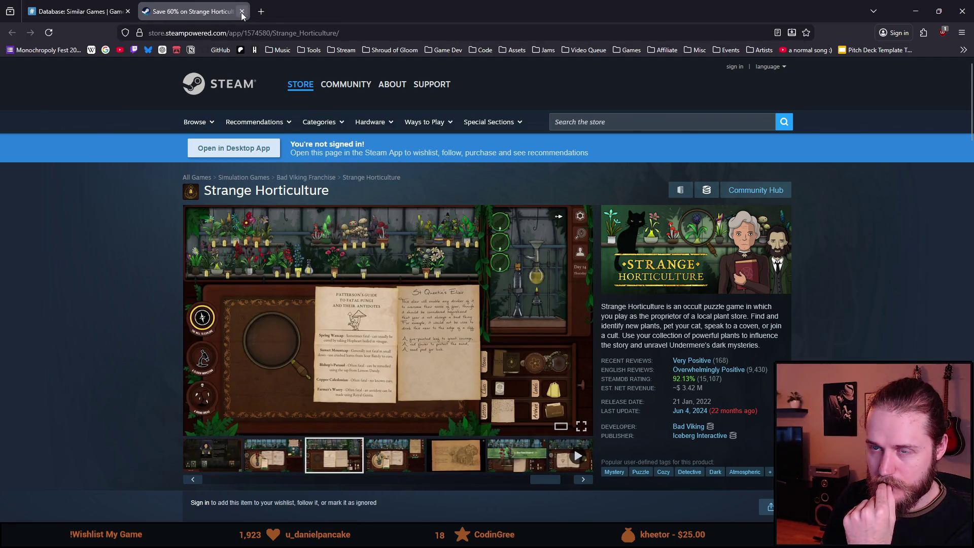
Close Strange Horticulture's store page and scroll down toward The Case of the Golden Idol.
left_click(242, 11)
scroll(205, 381, "down", 3)
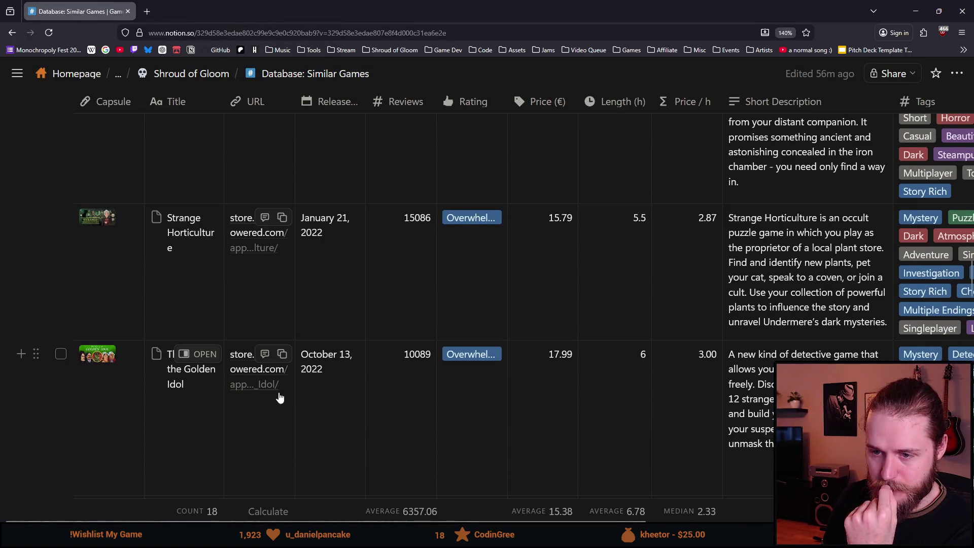
scroll(334, 426, "down", 2)
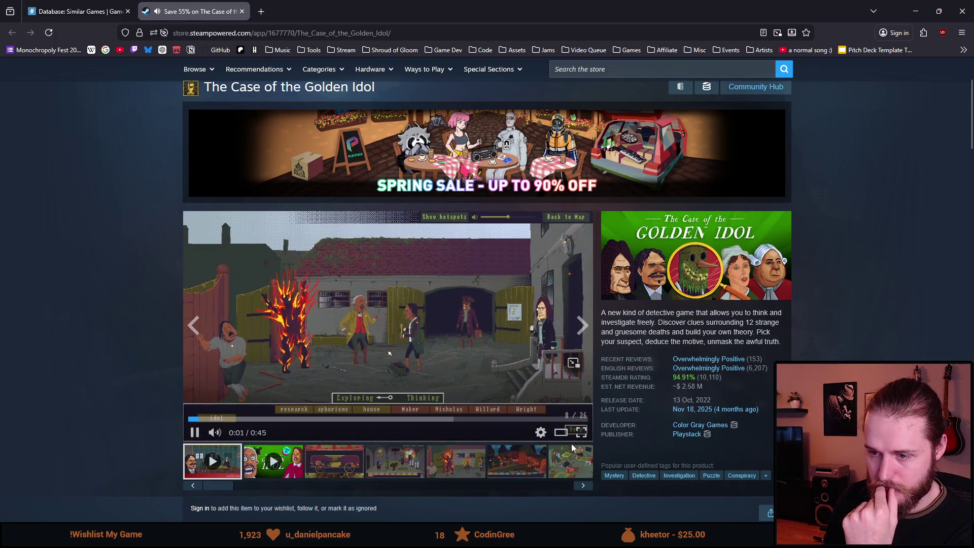
Watch the Golden Idol trailer full screen, pausing on a scene, the stormy beach and the closing card.
left_click(582, 433)
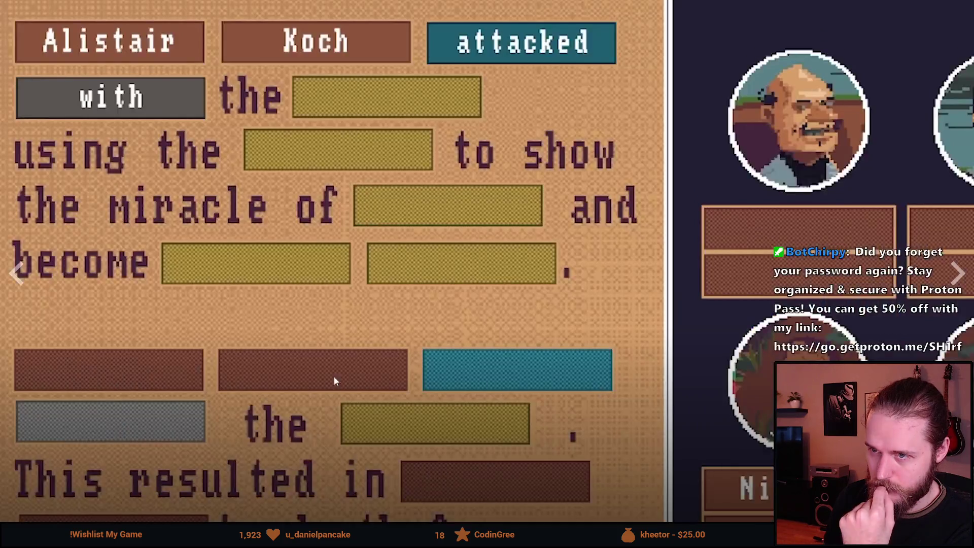
left_click(334, 376)
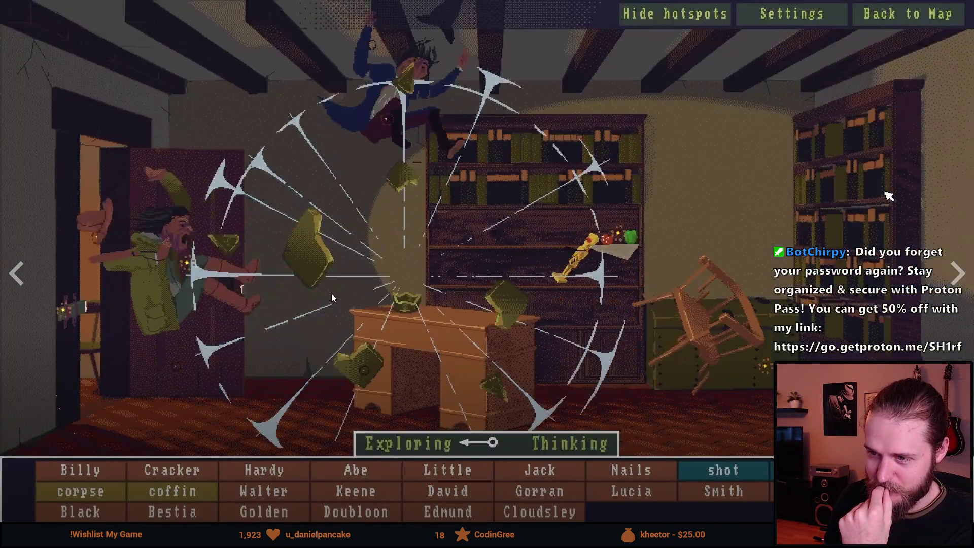
left_click(331, 294)
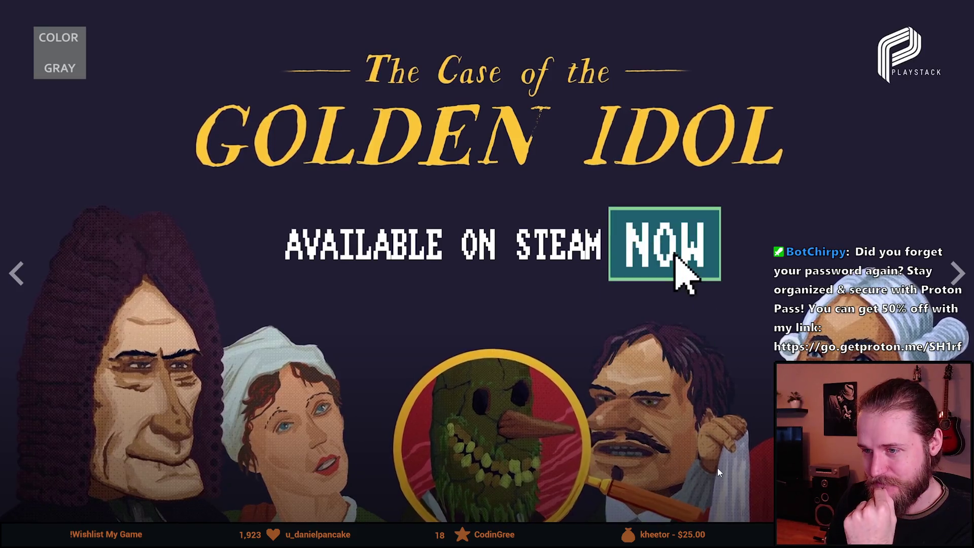
left_click(607, 257)
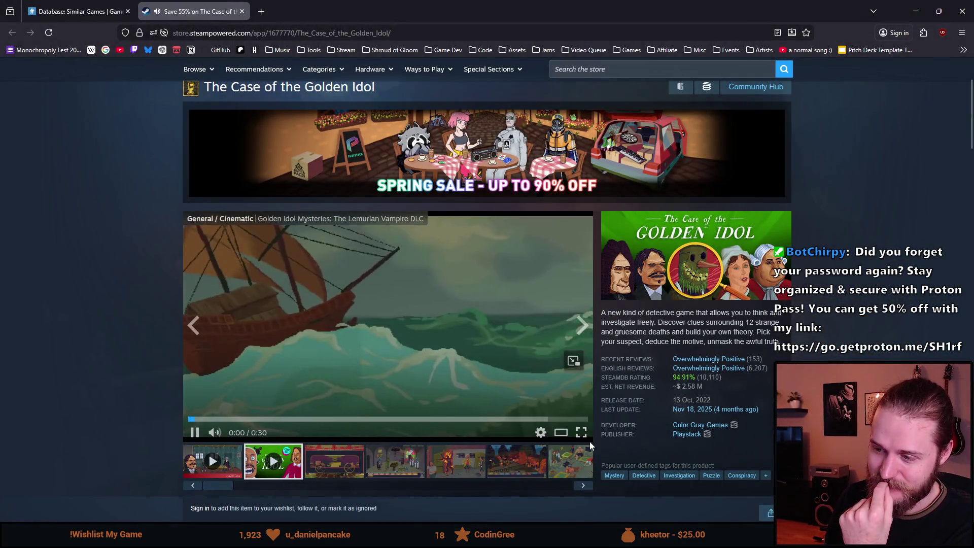
Watch the Lemurian Vampire DLC trailer, close Golden Idol's page, and play WORLD OF HORROR's trailer full screen.
left_click(583, 432)
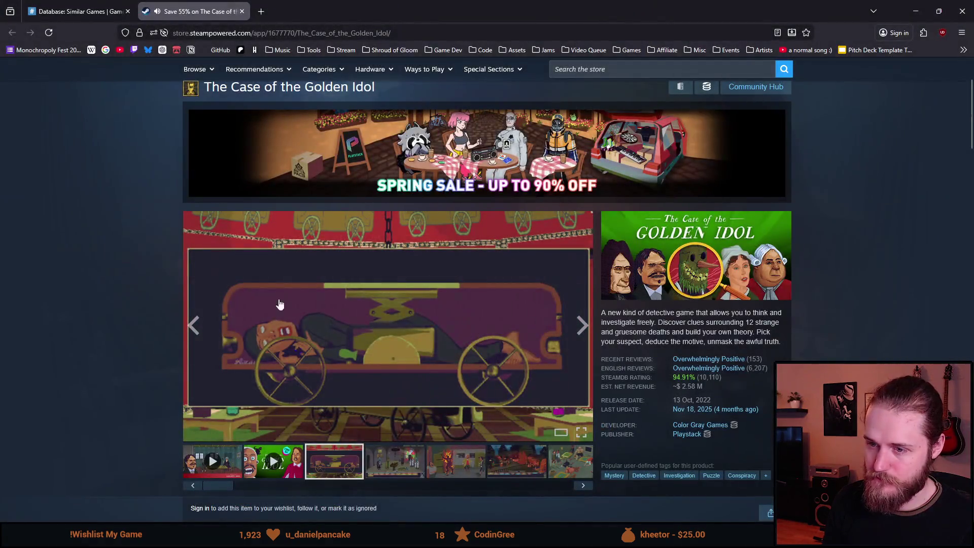
left_click(243, 11)
scroll(142, 284, "down", 4)
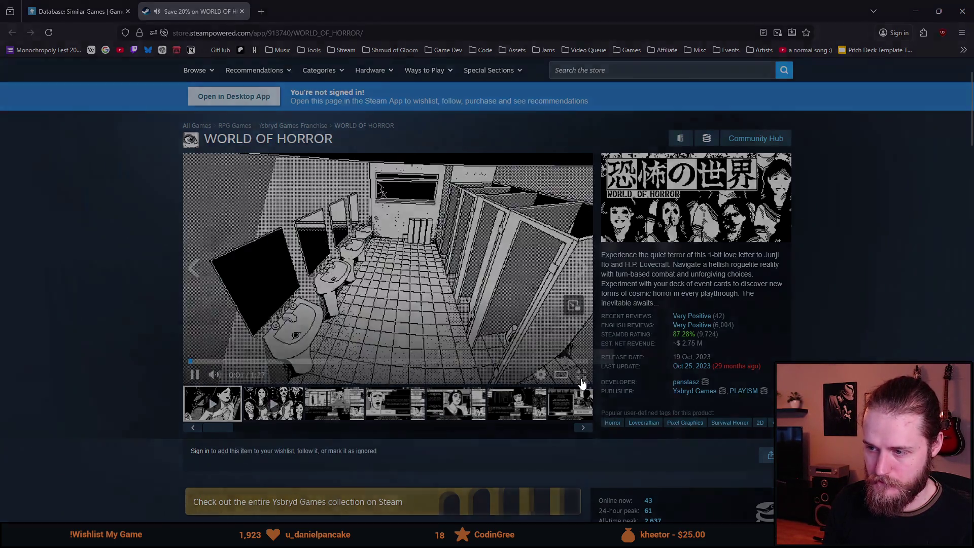
left_click(583, 377)
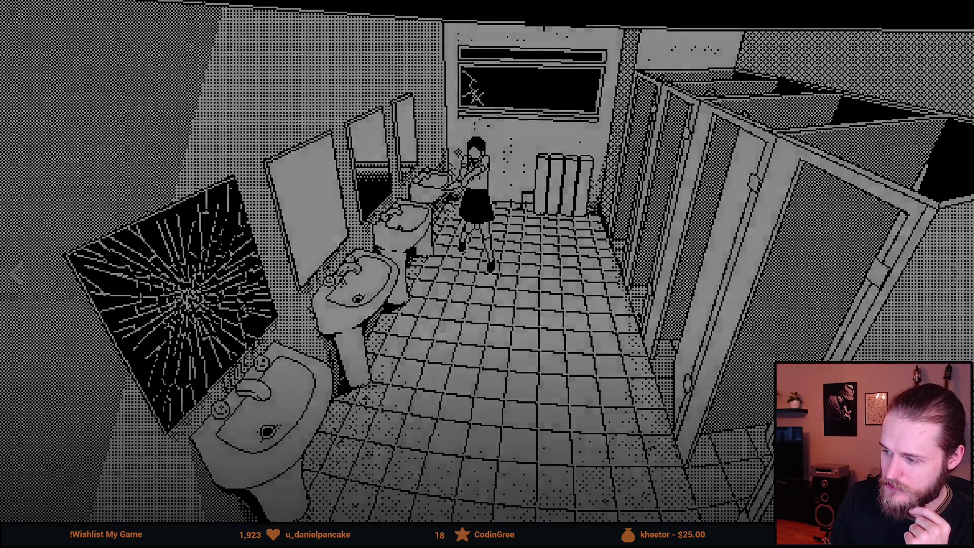
Exit the full-screen WORLD OF HORROR trailer at the shattered bathroom mirror scene.
key("Escape")
Open Shroud of Gloom's store page from its bookmark folder, sample its trailer, then return to WORLD OF HORROR.
left_click(378, 50)
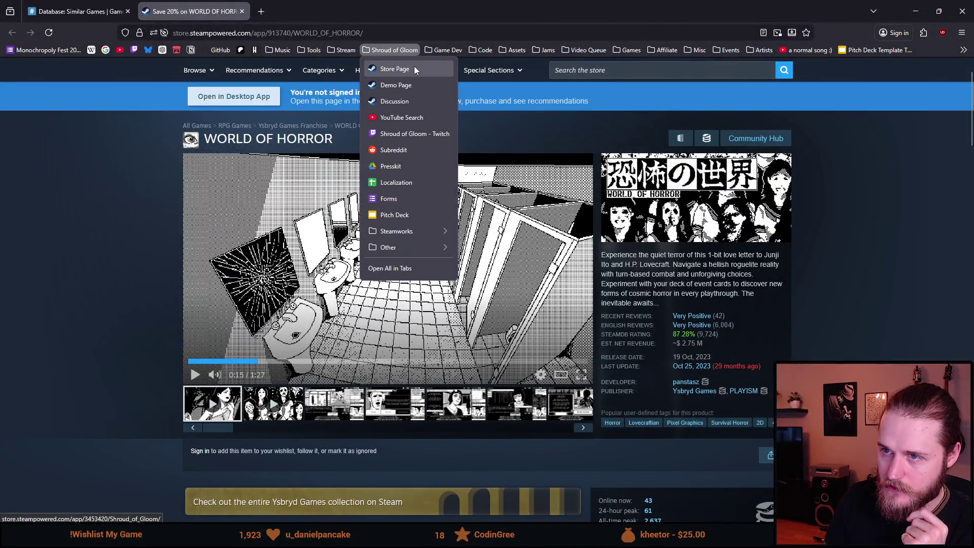
left_click(401, 69)
scroll(242, 320, "down", 1)
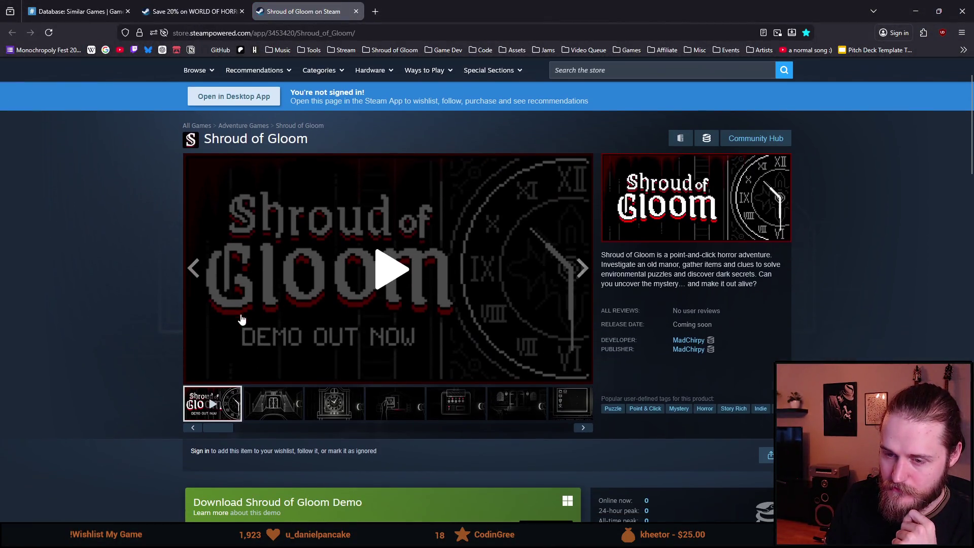
left_click(383, 280)
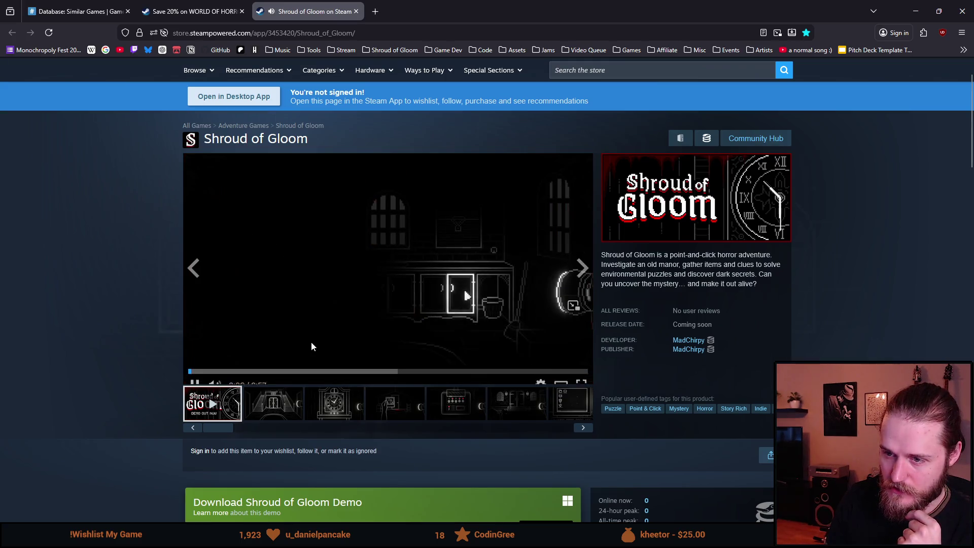
left_click(387, 242)
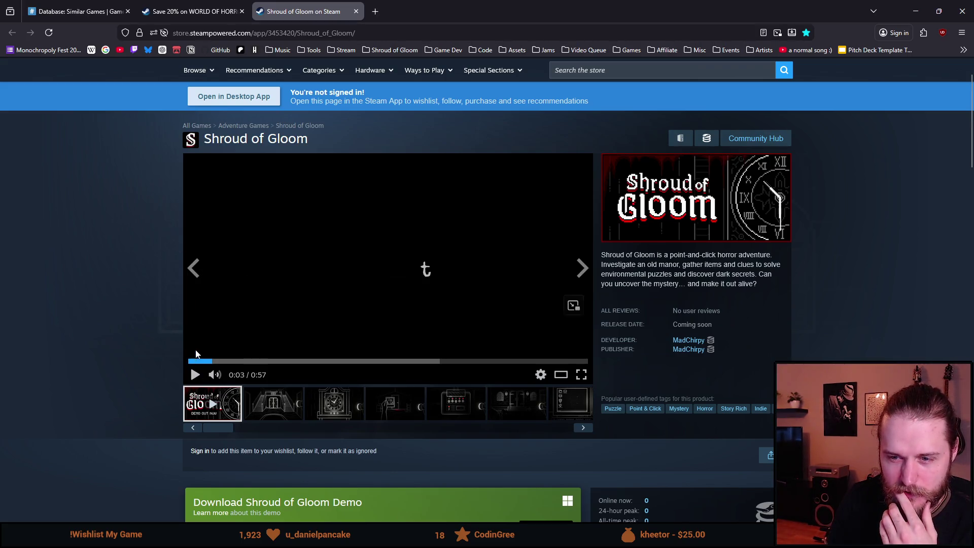
left_click(173, 5)
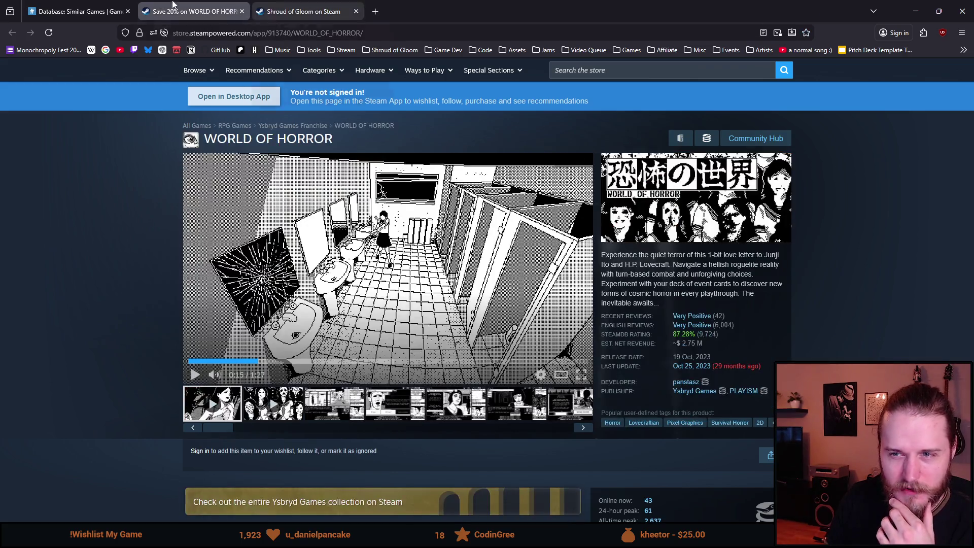
Add '(?)' after 'radio snippet' and a new Start line 'Something a little bit spooky'.
left_click(76, 12)
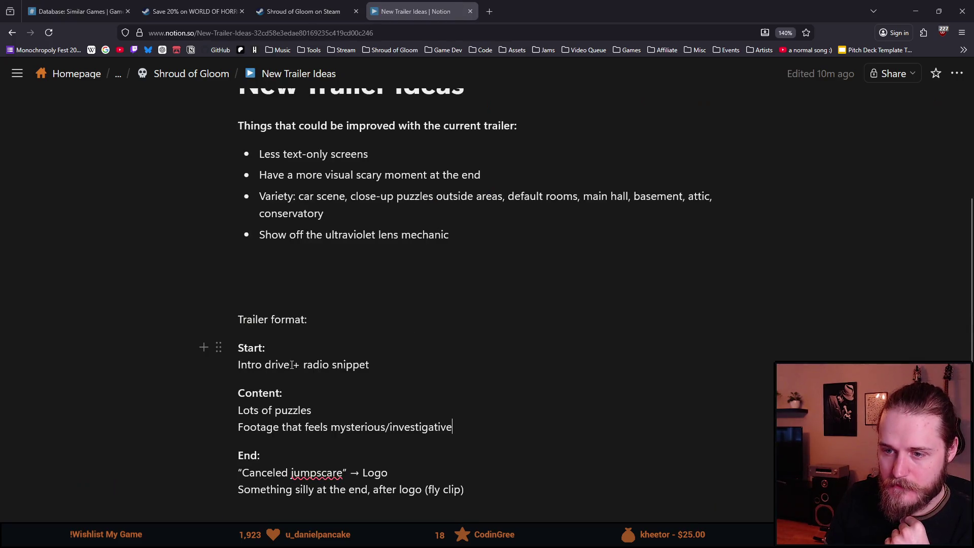
left_click(387, 369)
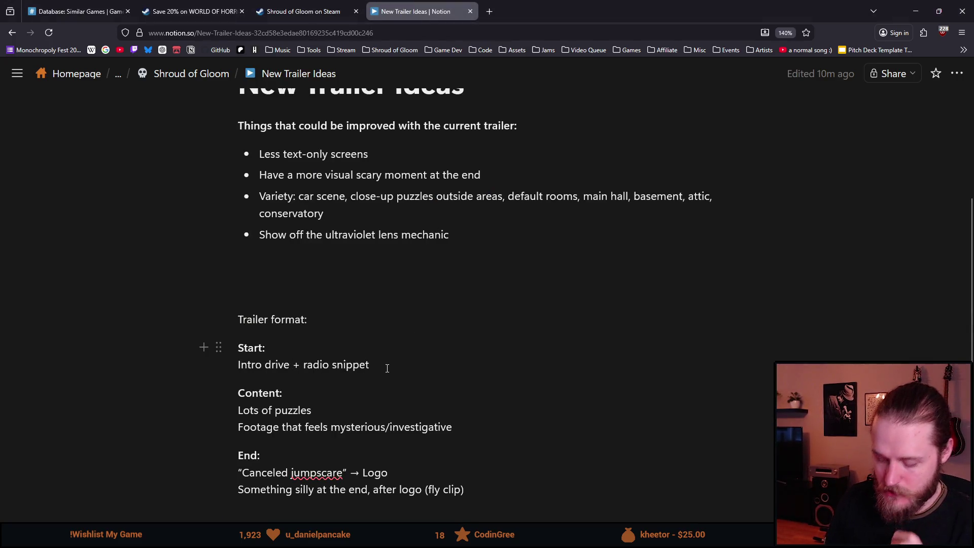
type("(?")
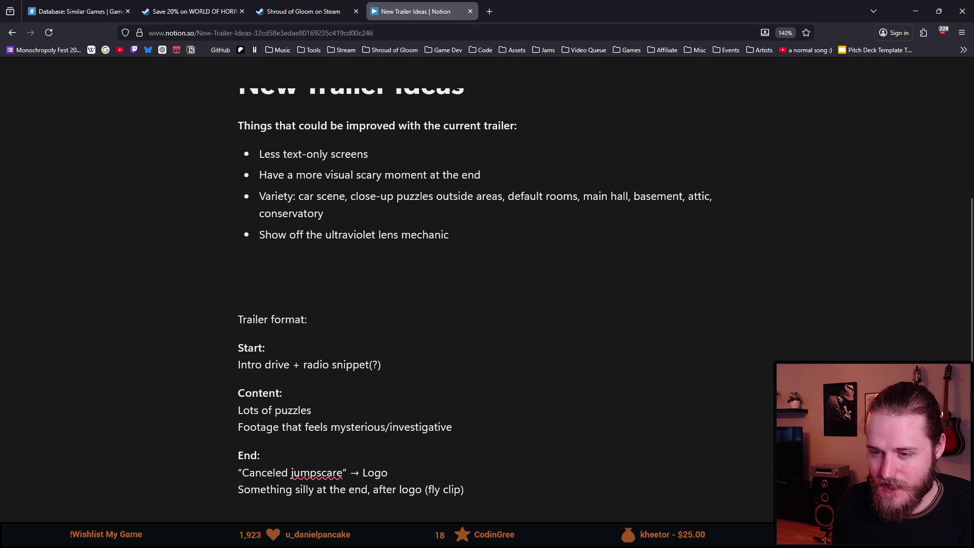
key("Return")
key("BackSpace")
key("BackSpace")
key("BackSpace")
type("ng a little bit spooky")
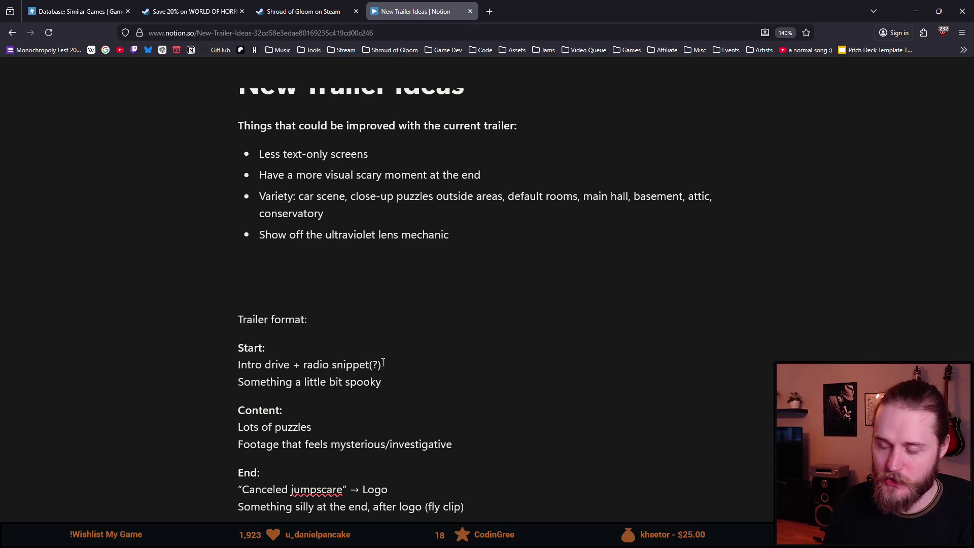
scroll(337, 345, "down", 3)
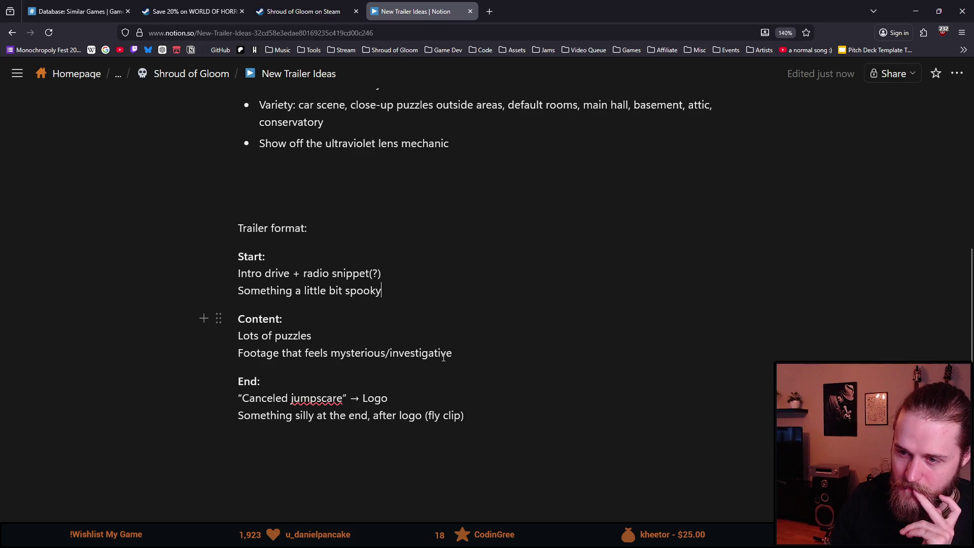
Reread the Start, Content and End sections, add an empty line below End, and return to WORLD OF HORROR.
left_click_drag(393, 291, 242, 274)
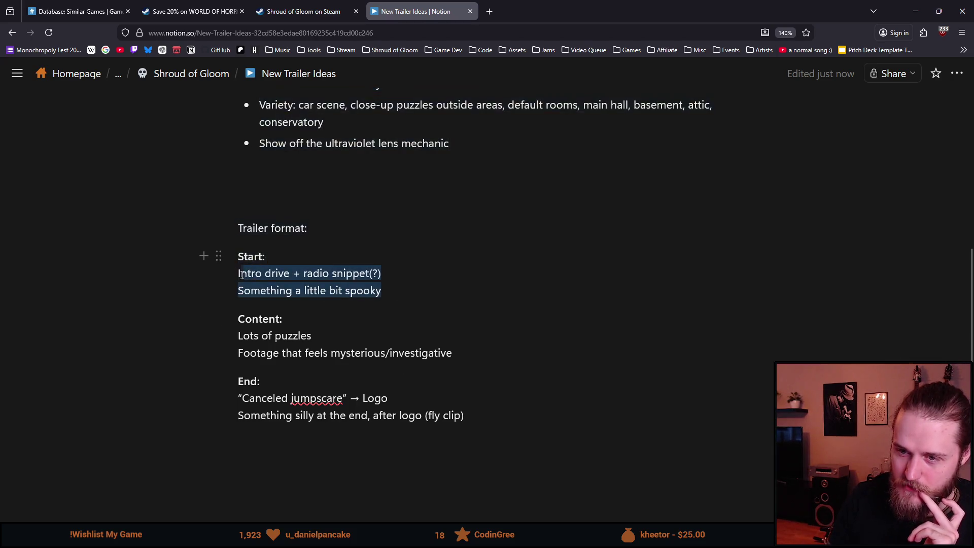
left_click(287, 351)
mouse_move(452, 353)
left_mouse_down()
mouse_move(263, 106)
mouse_move(239, 333)
left_mouse_up()
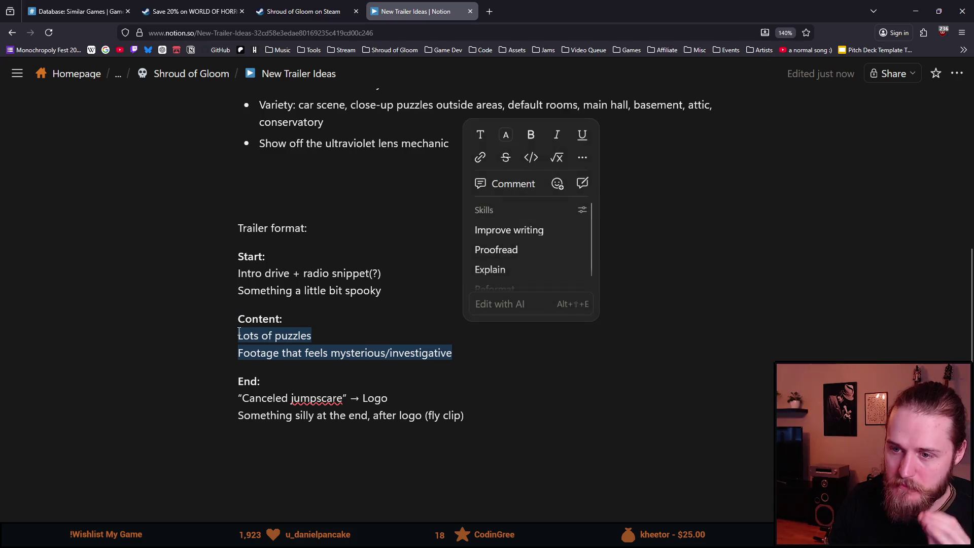
left_click(242, 375)
left_click_drag(419, 401, 240, 399)
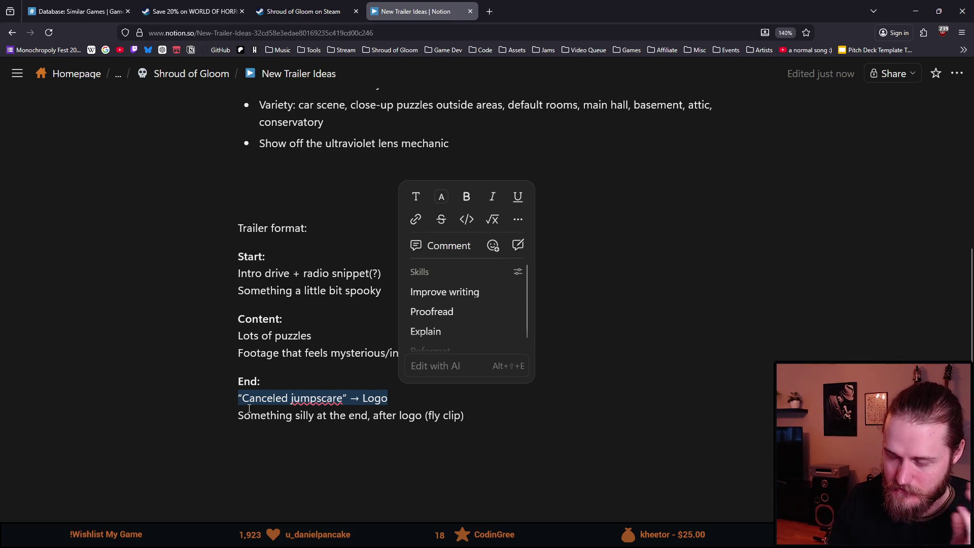
left_click(269, 421)
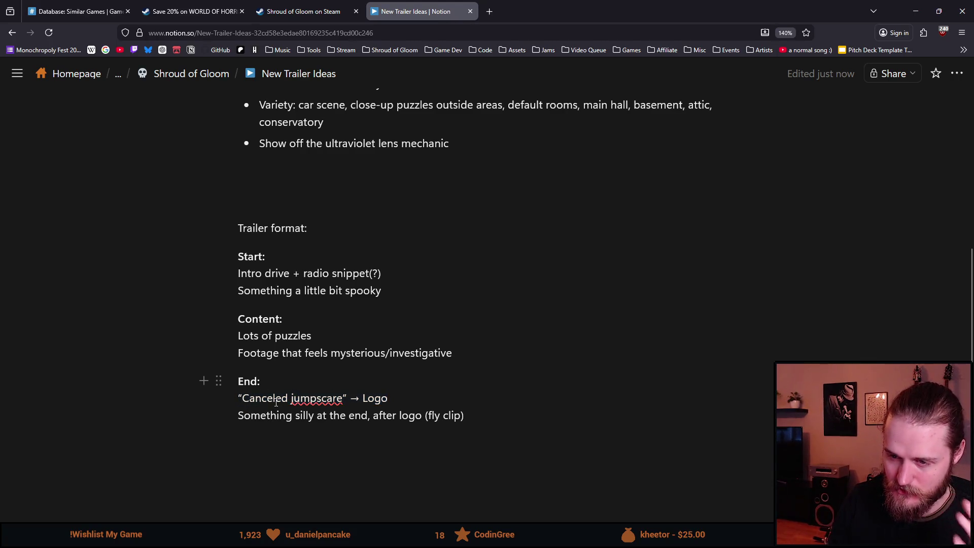
triple_click(299, 420)
left_click(363, 445)
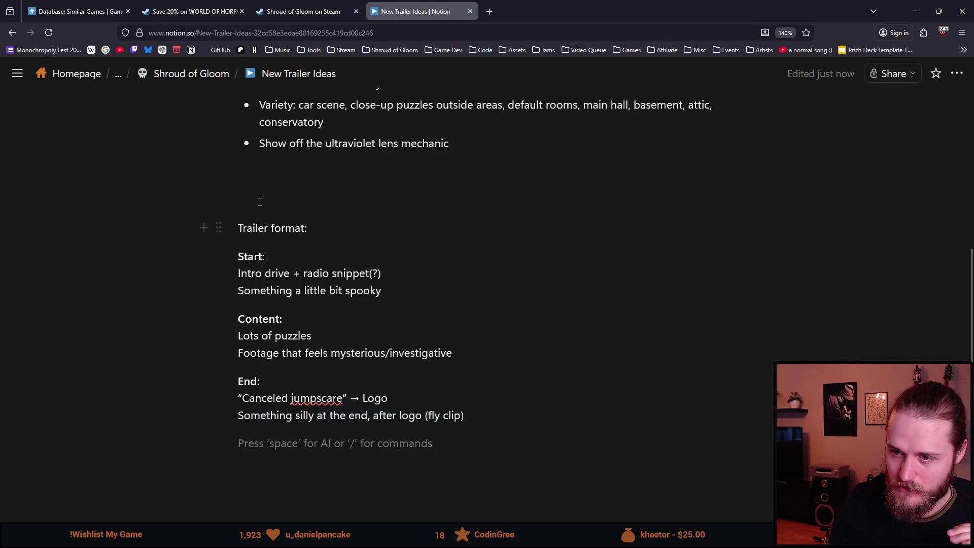
key("ctrl+shift+Tab")
key("ctrl+shift+Tab")
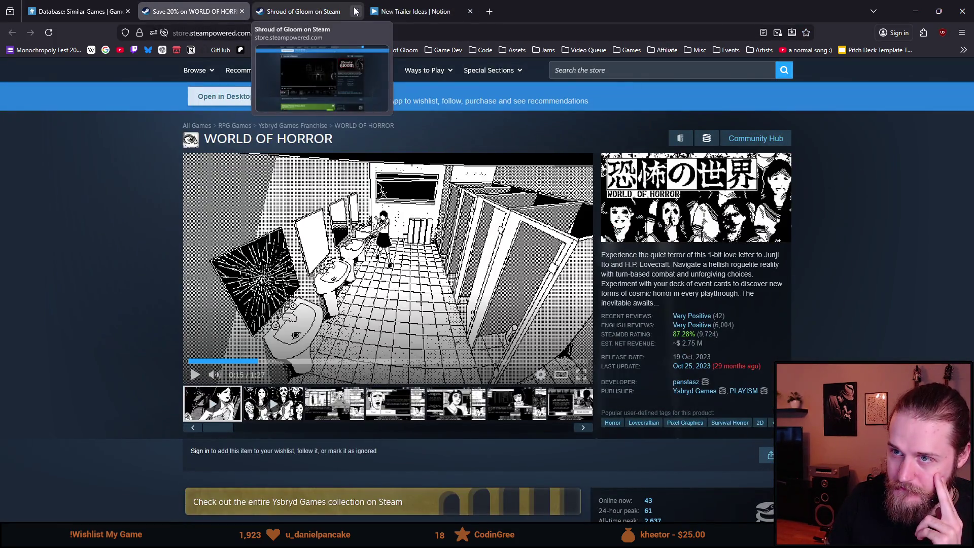
Play the WORLD OF HORROR trailer full screen, skip ahead to 0:39, then exit full screen.
left_click(426, 397)
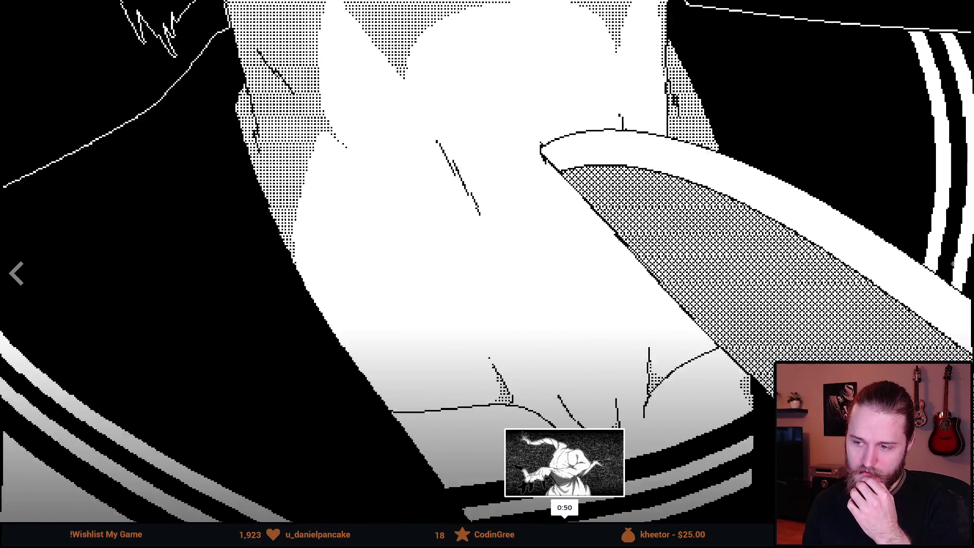
left_click(541, 518)
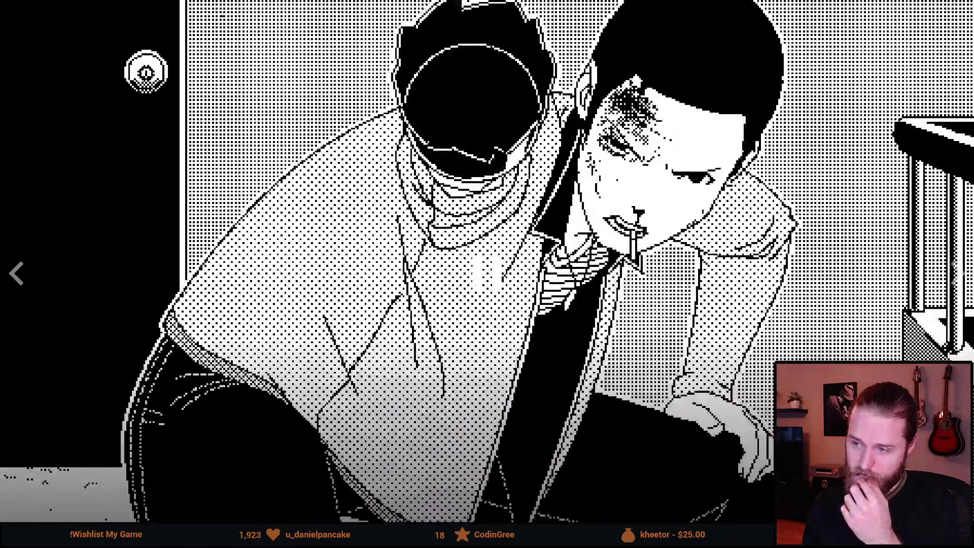
key("Escape")
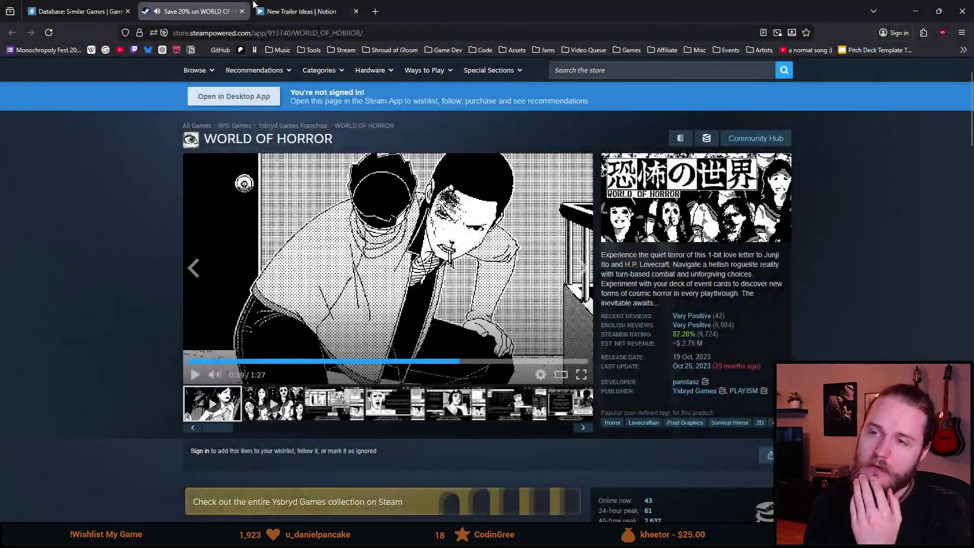
Return to the New Trailer Ideas notes and reread the Start, Content and End sections by selecting each.
key("ctrl+Tab")
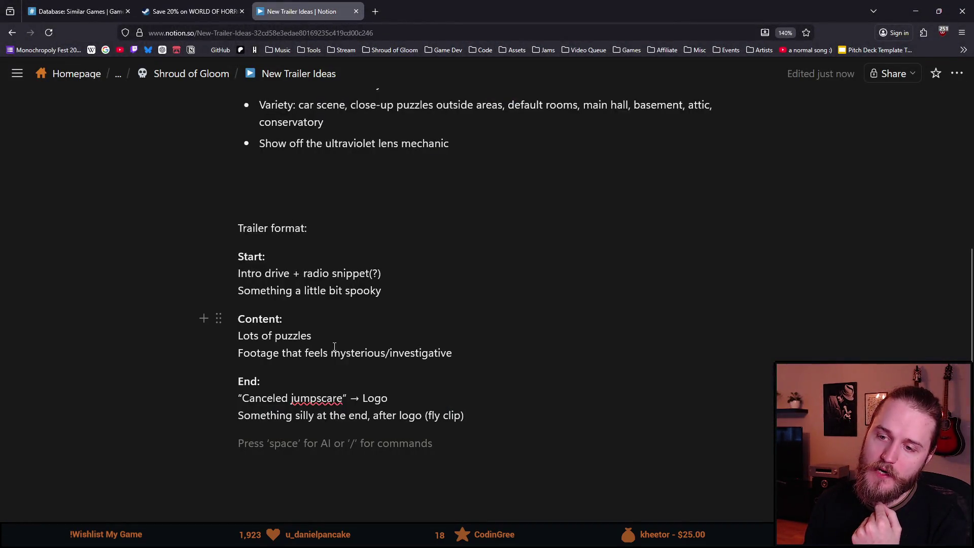
scroll(284, 302, "down", 2)
left_click_drag(393, 217, 236, 203)
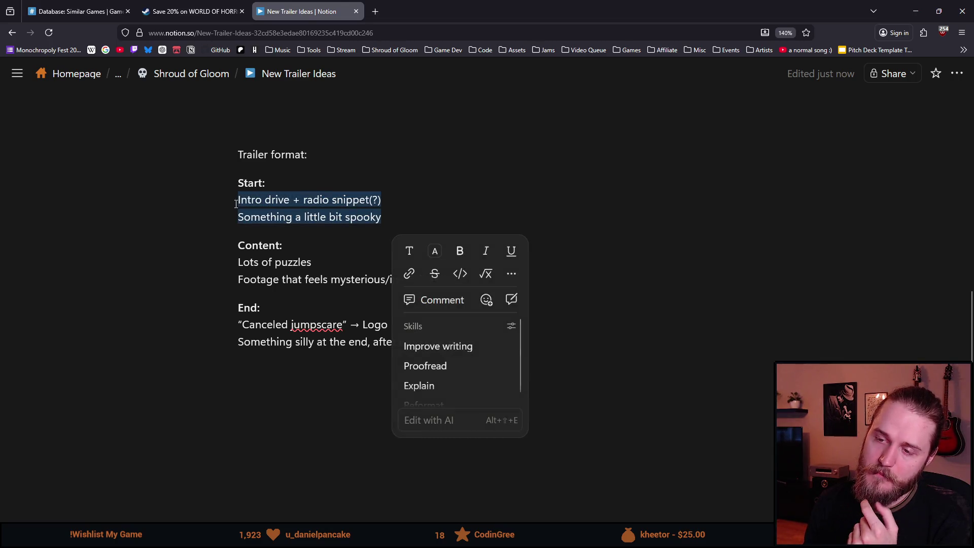
left_click(294, 280)
mouse_move(491, 290)
left_mouse_down()
mouse_move(383, 281)
mouse_move(237, 248)
left_mouse_up()
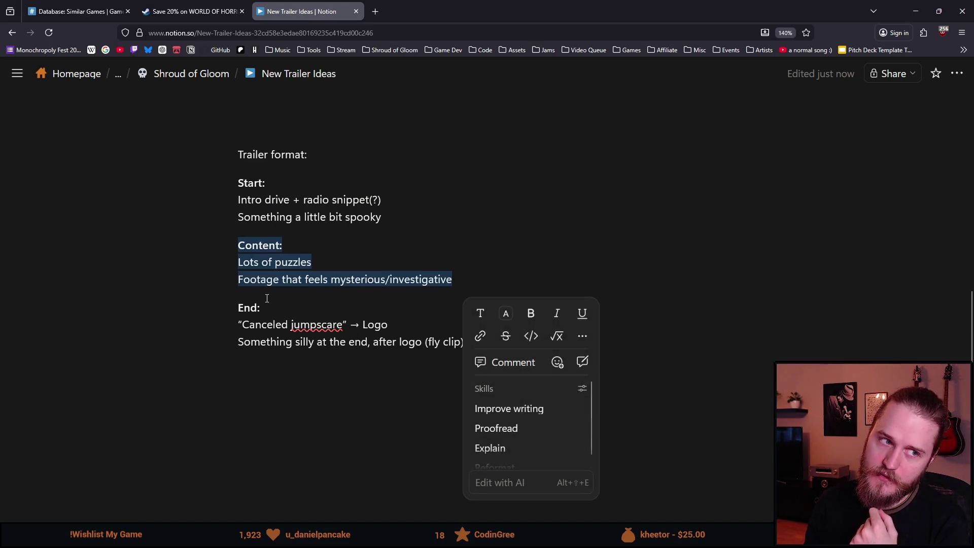
left_click(348, 262)
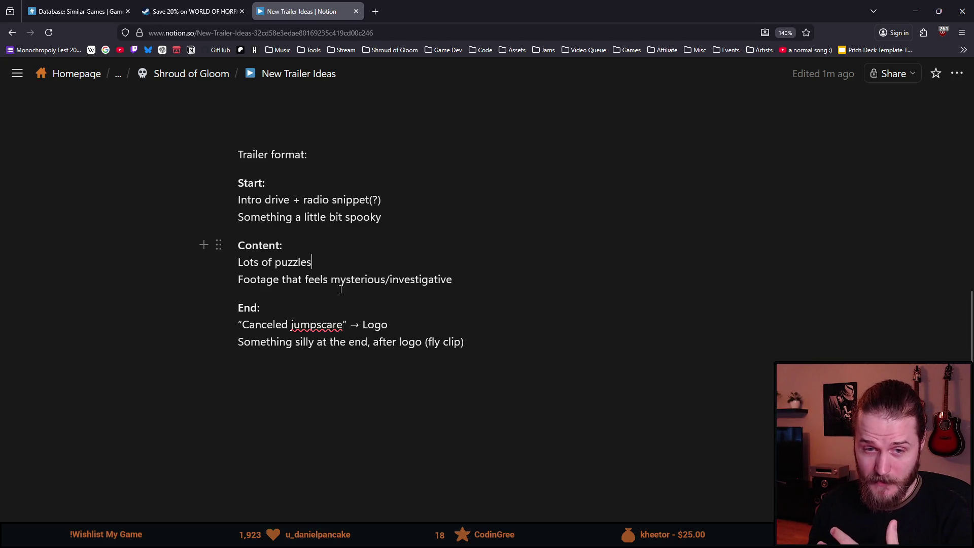
mouse_move(257, 300)
left_mouse_down()
mouse_move(386, 345)
mouse_move(391, 325)
left_mouse_up()
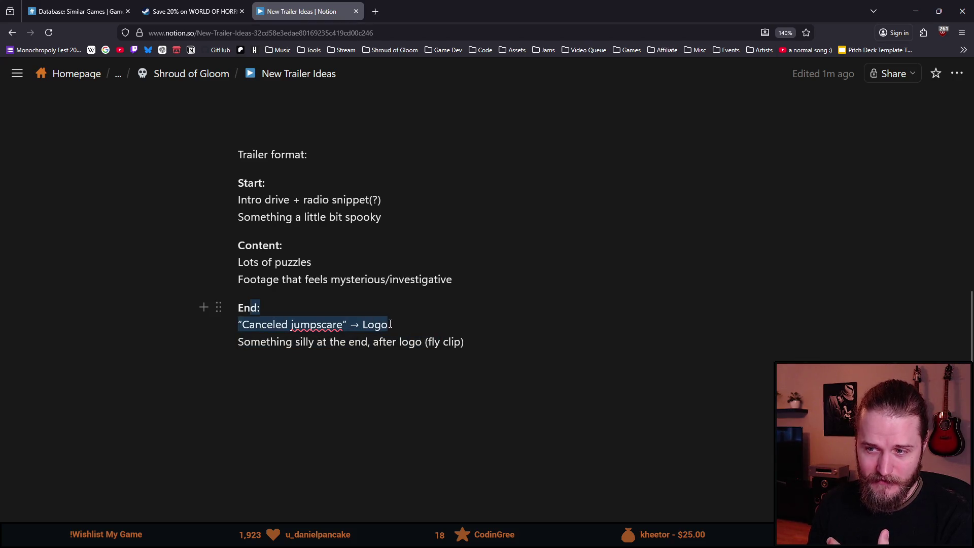
left_click(391, 324)
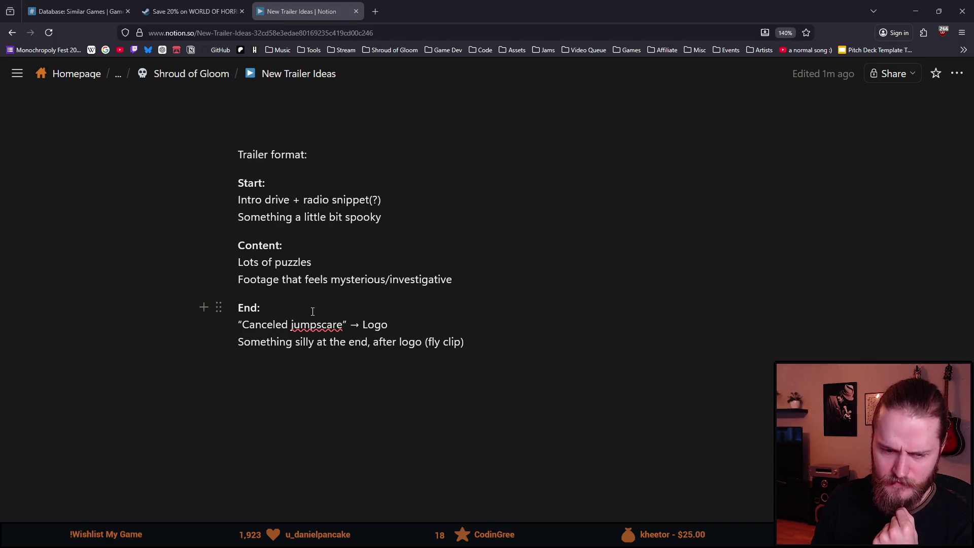
Look up 'auditorially' on Google and check the suggested spelling 'auditorily'.
left_click(380, 12)
type("auditorially")
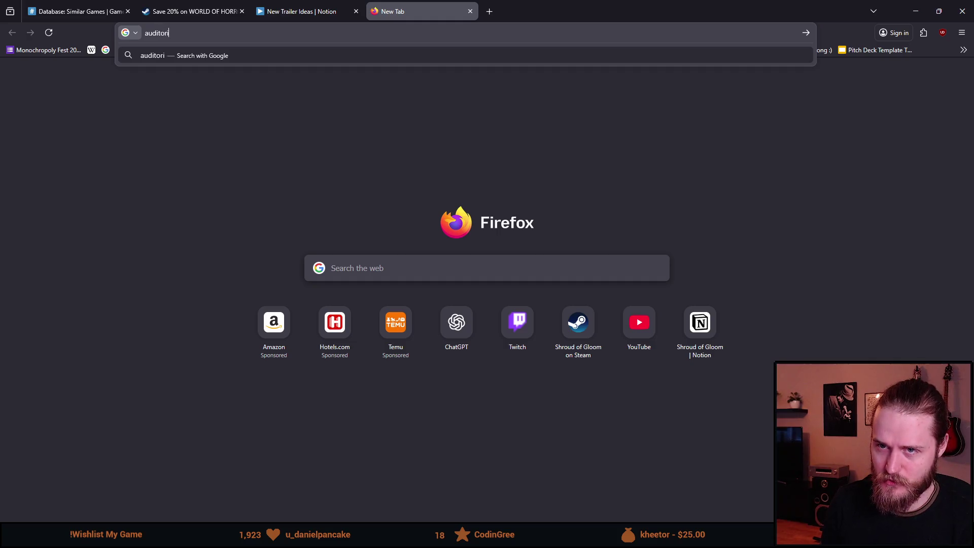
key("Return")
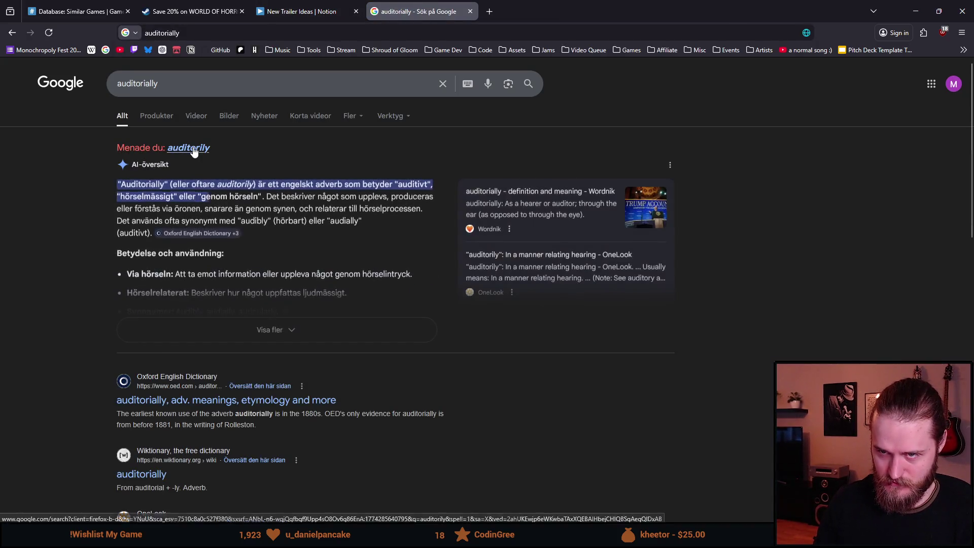
left_click(189, 148)
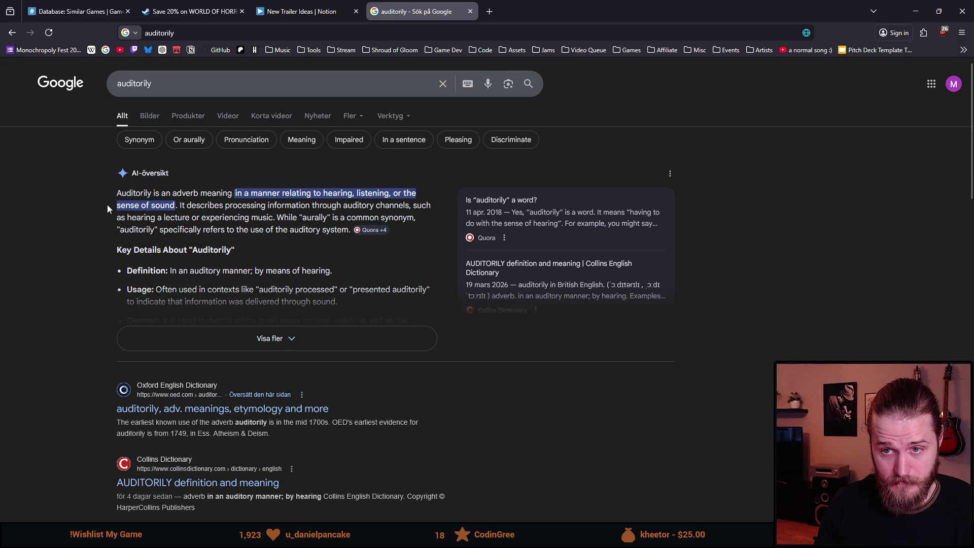
left_click(469, 11)
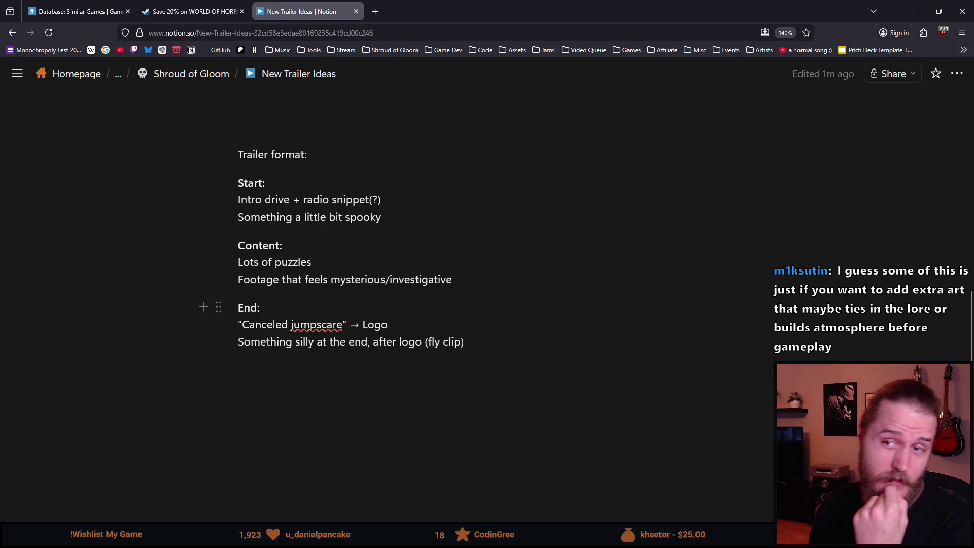
Open the Shroud of Gloom Store Page bookmark in a new tab.
scroll(250, 328, "up", 4)
scroll(262, 326, "down", 4)
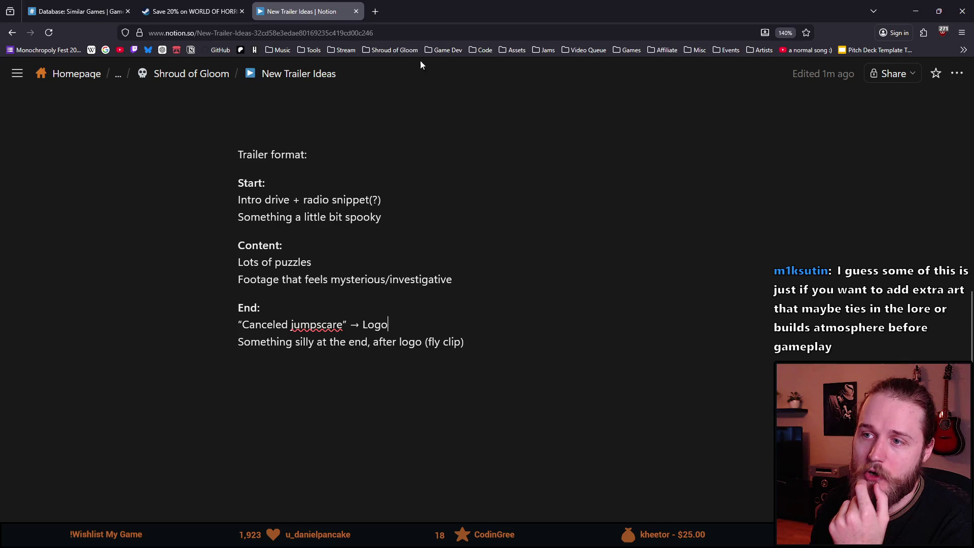
left_click(392, 50)
middle_click(420, 76)
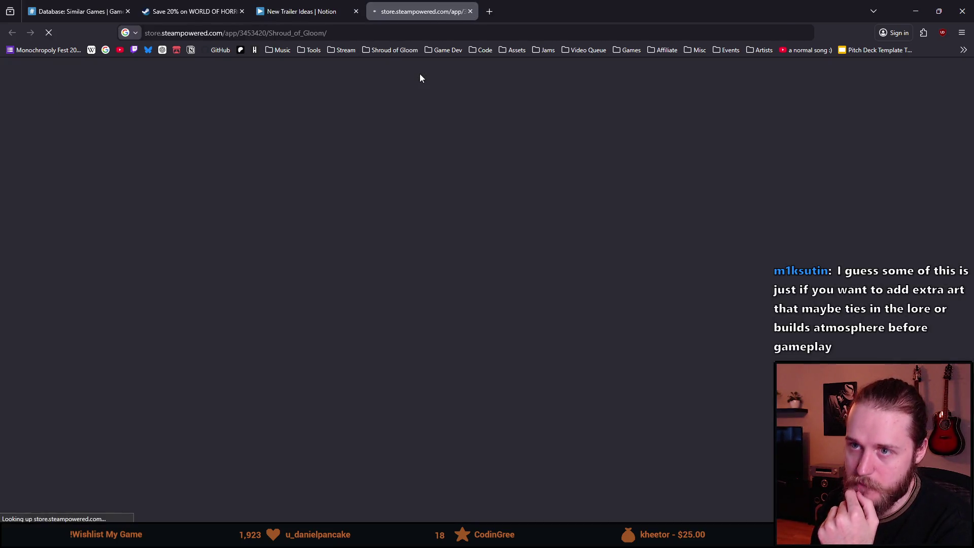
Play the Shroud of Gloom trailer, skip ahead, raise the volume slightly, and pause at 0:47.
left_click(321, 327)
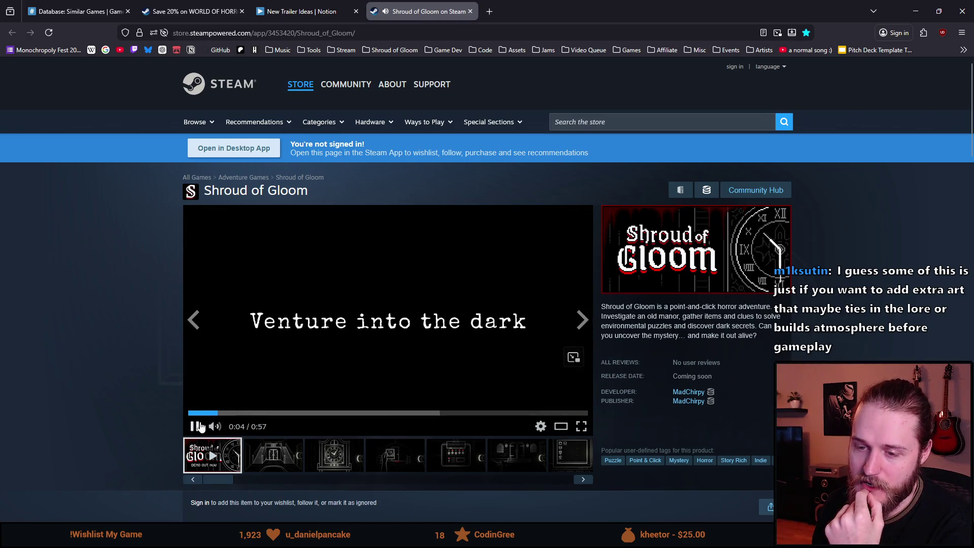
left_click(256, 414)
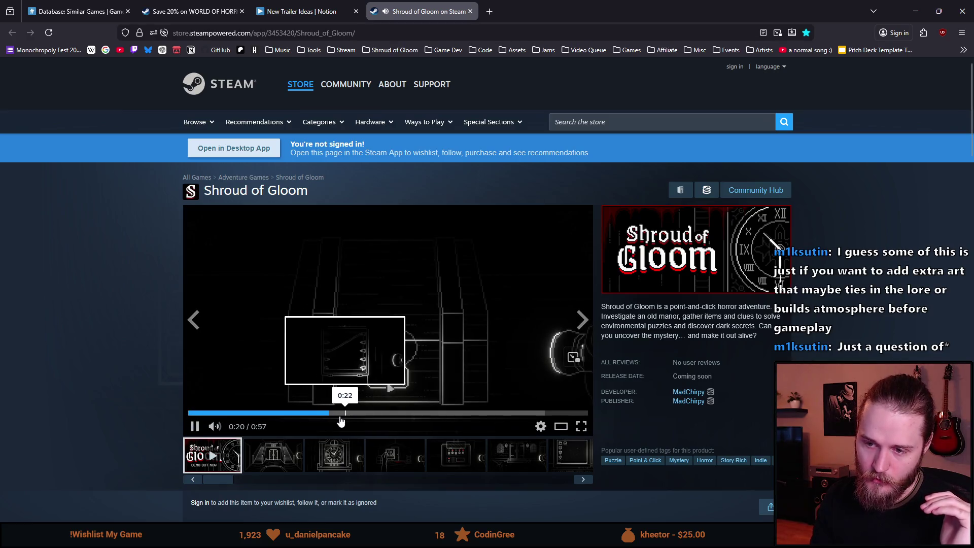
mouse_move(215, 426)
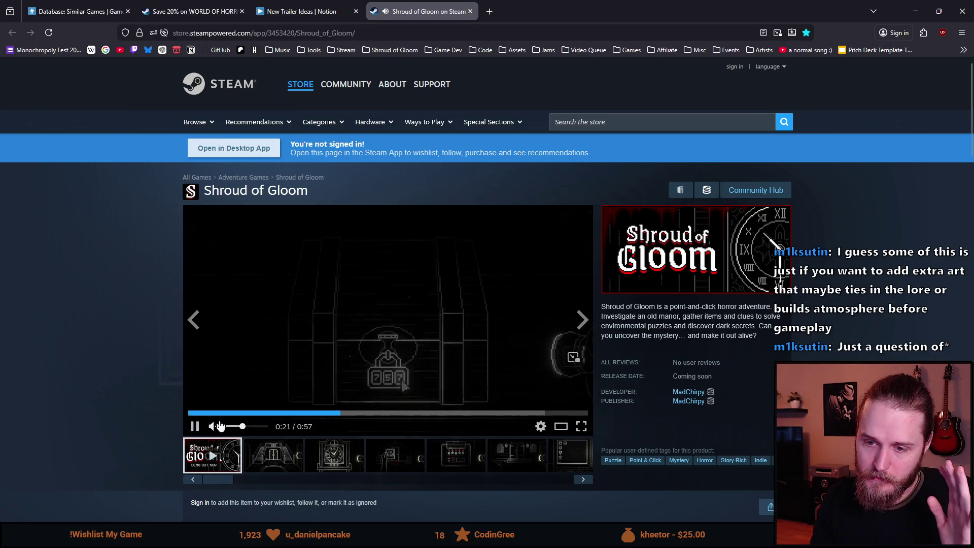
left_click(249, 427)
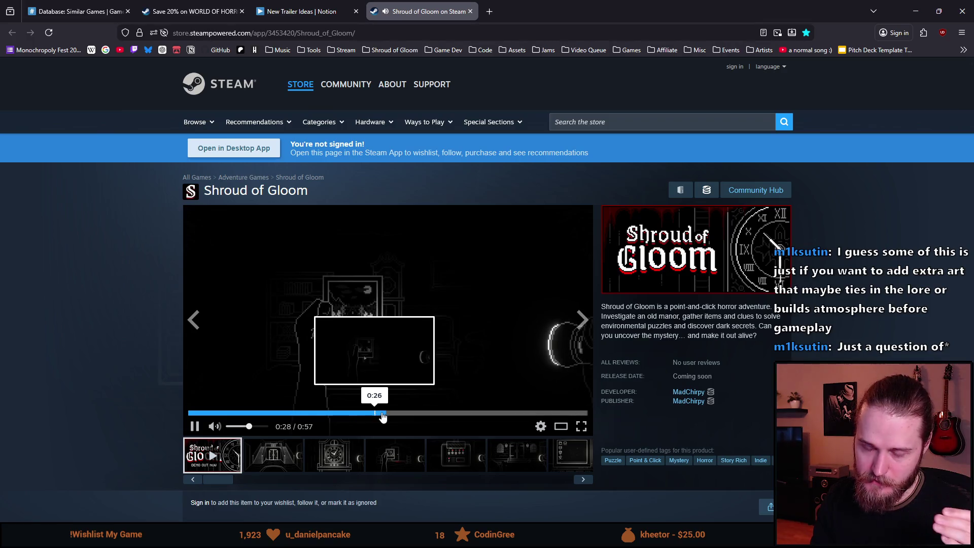
left_click(439, 415)
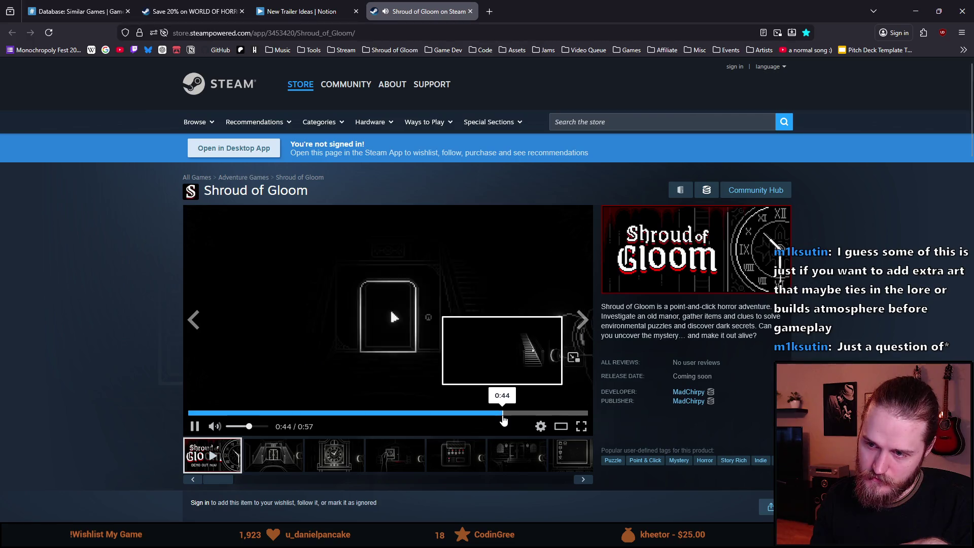
left_click(195, 426)
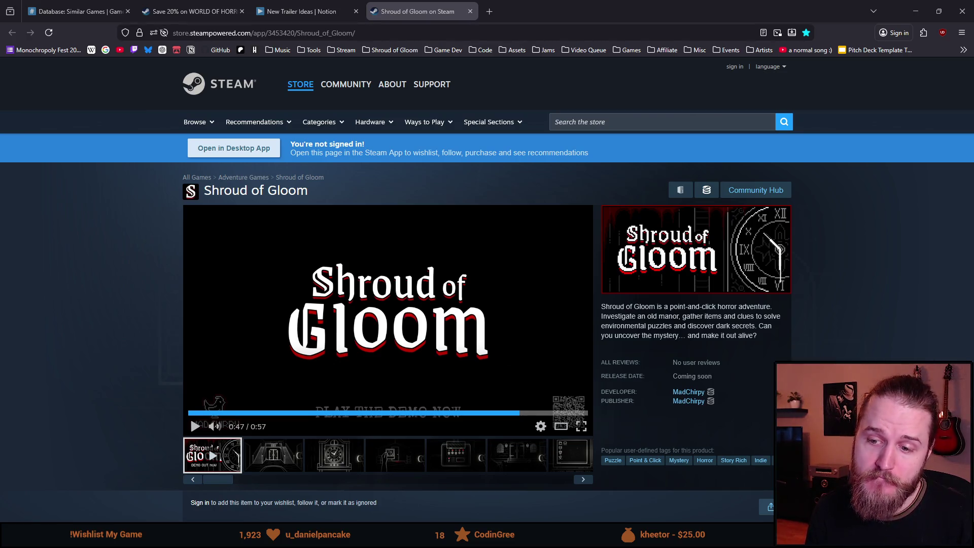
scroll(168, 345, "down", 1)
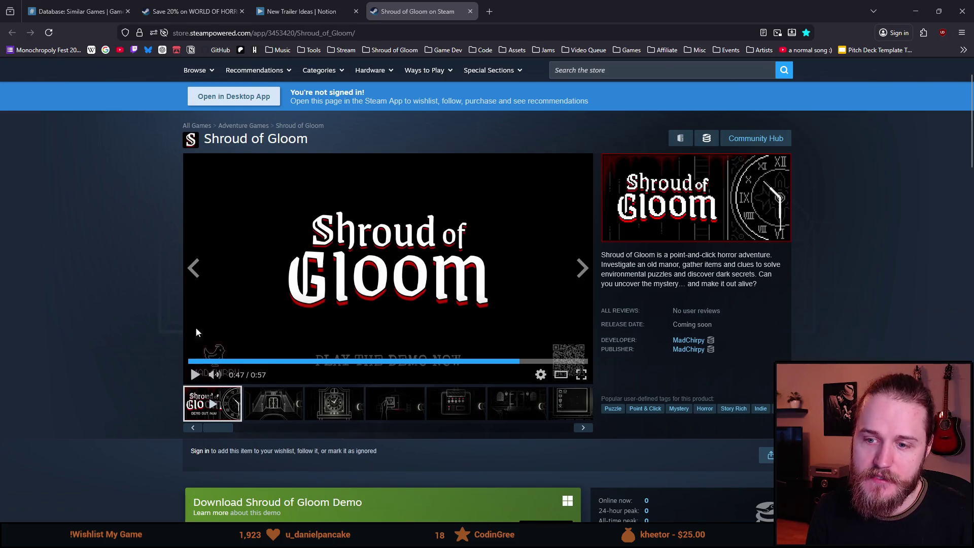
Add a bullet about showing/explaining more of the narrative below the ultraviolet lens item.
left_click(299, 11)
scroll(475, 332, "up", 5)
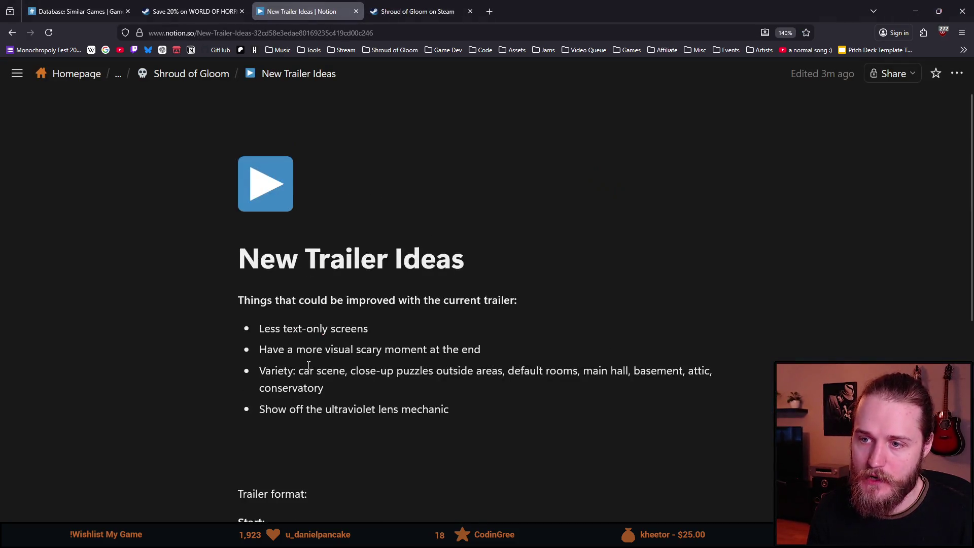
scroll(475, 332, "down", 2)
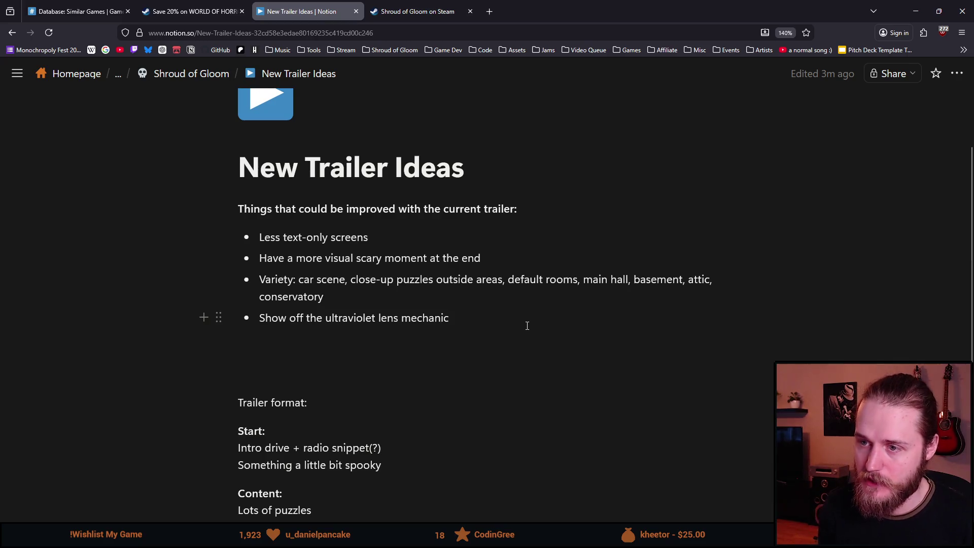
key("Return")
type("Show/explain more of the narrative")
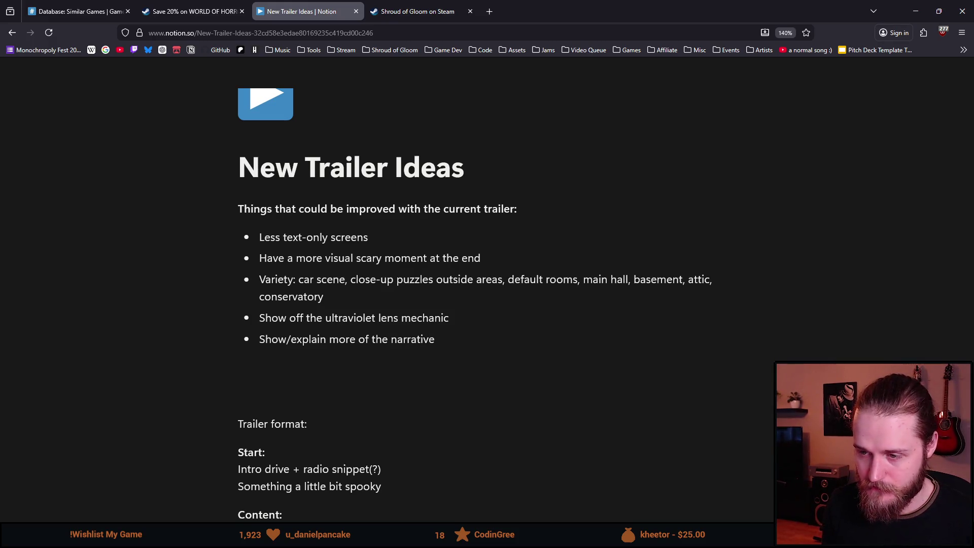
Add a final bullet reading 'Potentially add actual voice narration', fixing typos.
key("Return")
type("Potenitally")
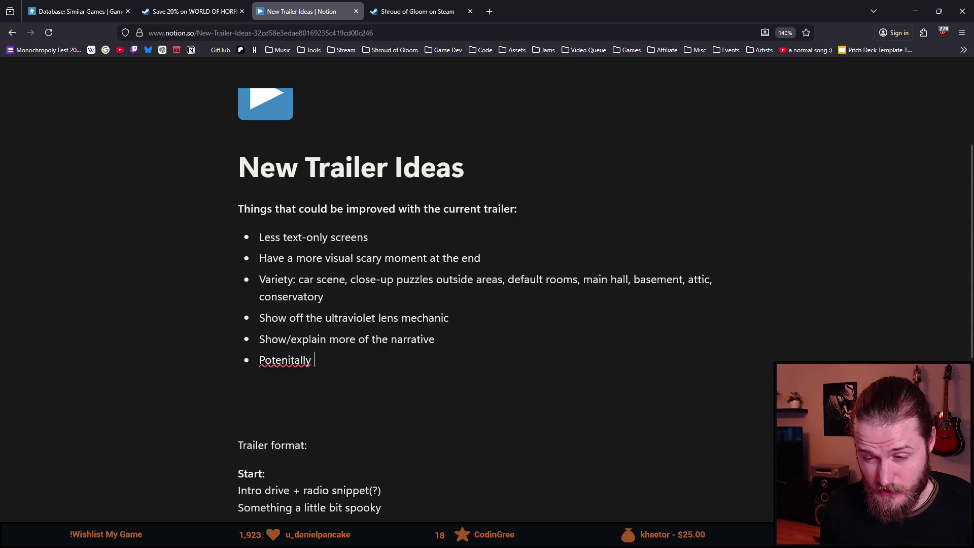
key("BackSpace")
key("BackSpace")
key("BackSpace")
key("BackSpace")
key("BackSpace")
type("tial")
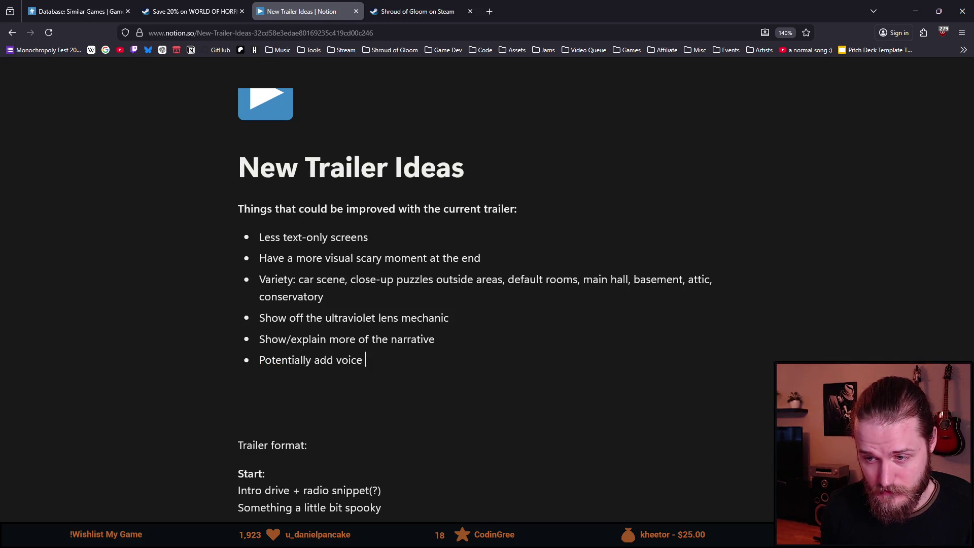
key("ctrl+BackSpace")
key("ctrl+BackSpace")
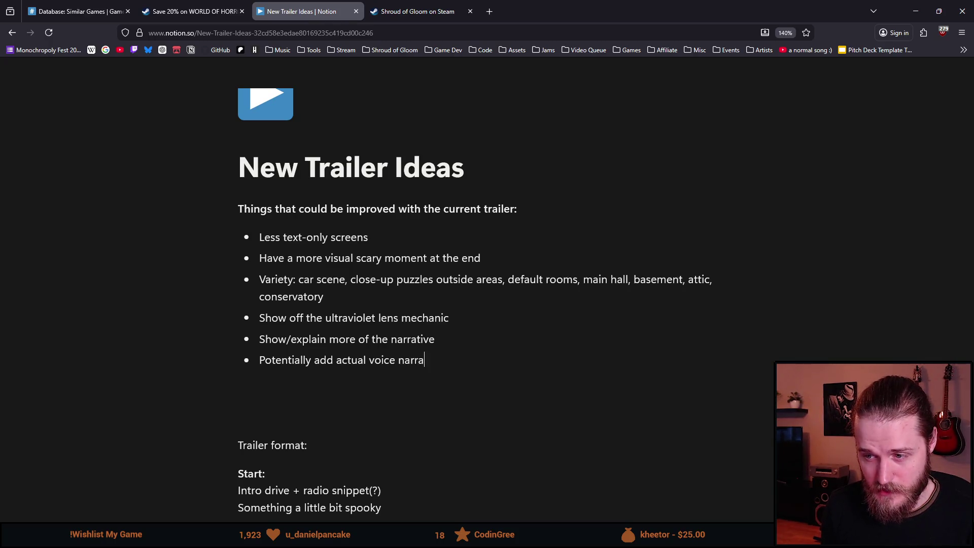
scroll(429, 303, "down", 3)
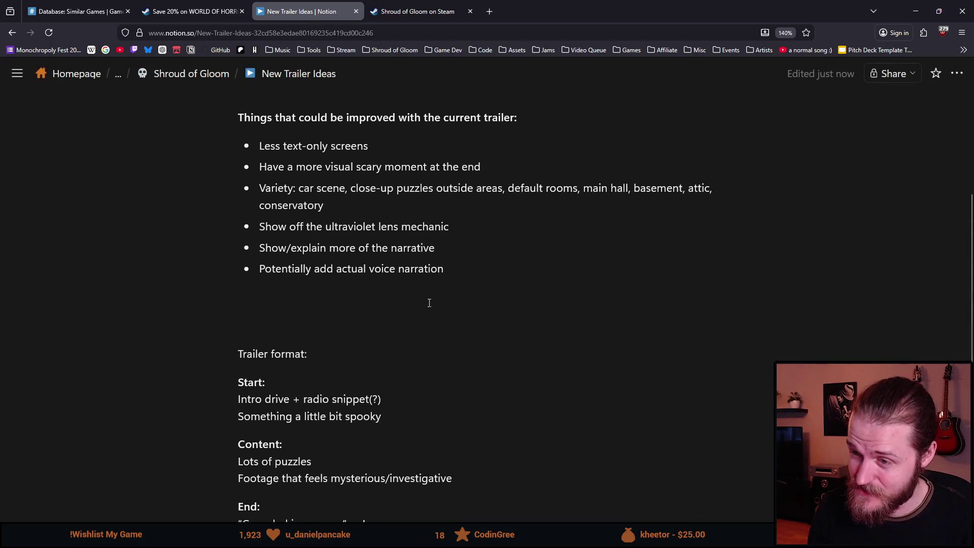
Add a bold 'Narration(?):' entry under Trailer format: 'British man with a somewhat dark voice'.
left_click(364, 357)
key("Return")
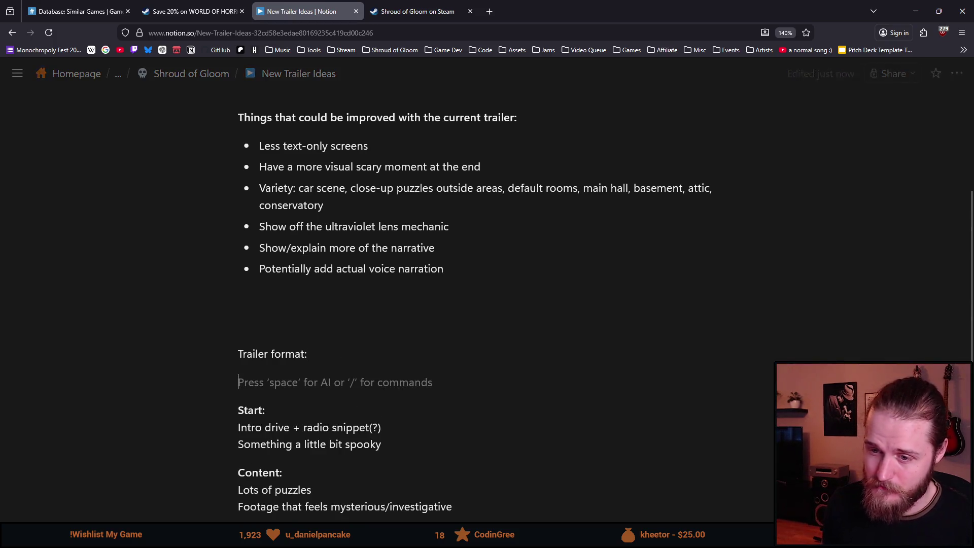
type("Narration")
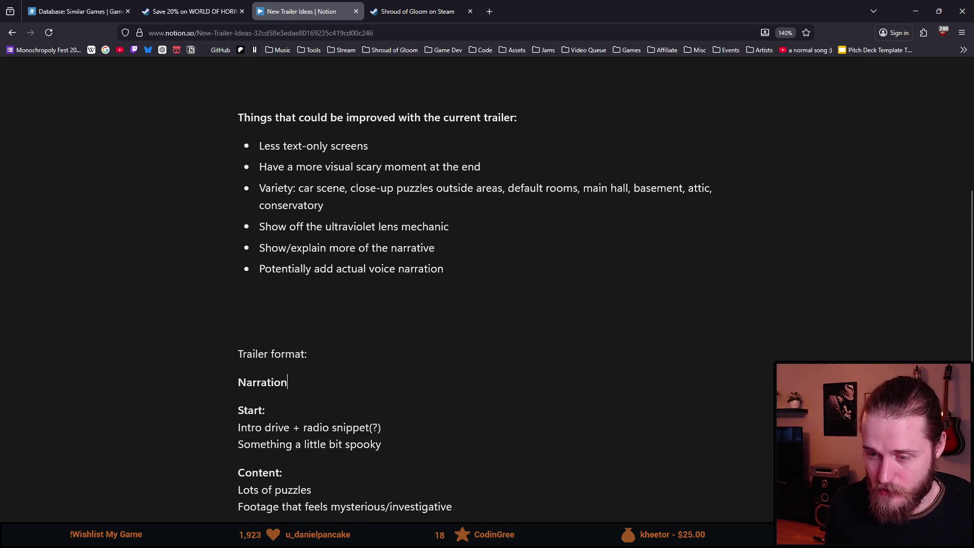
type("(?):")
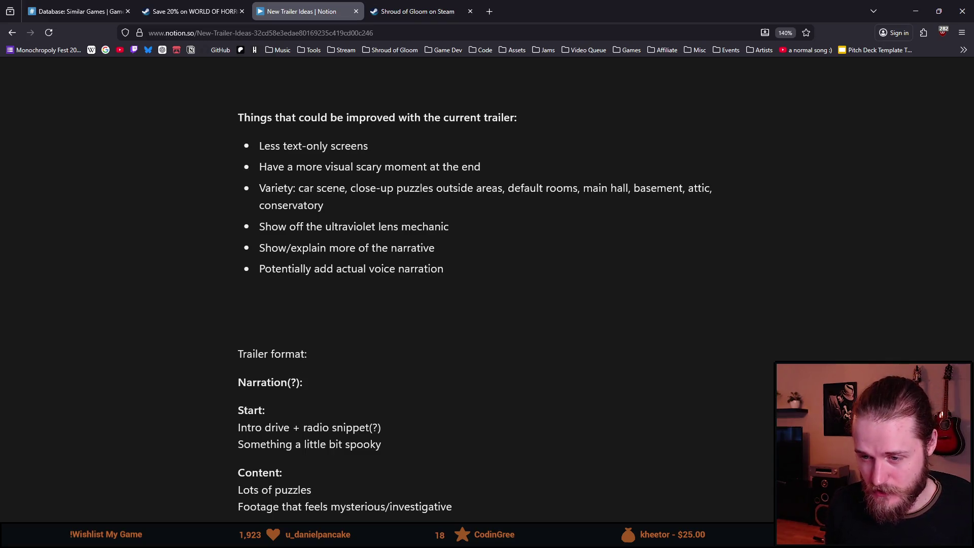
key("Return")
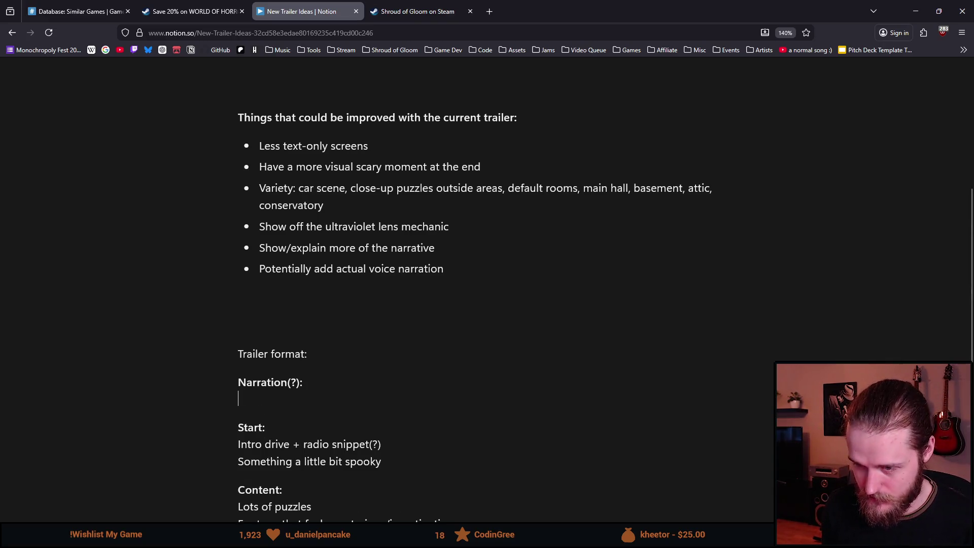
scroll(324, 347, "down", 2)
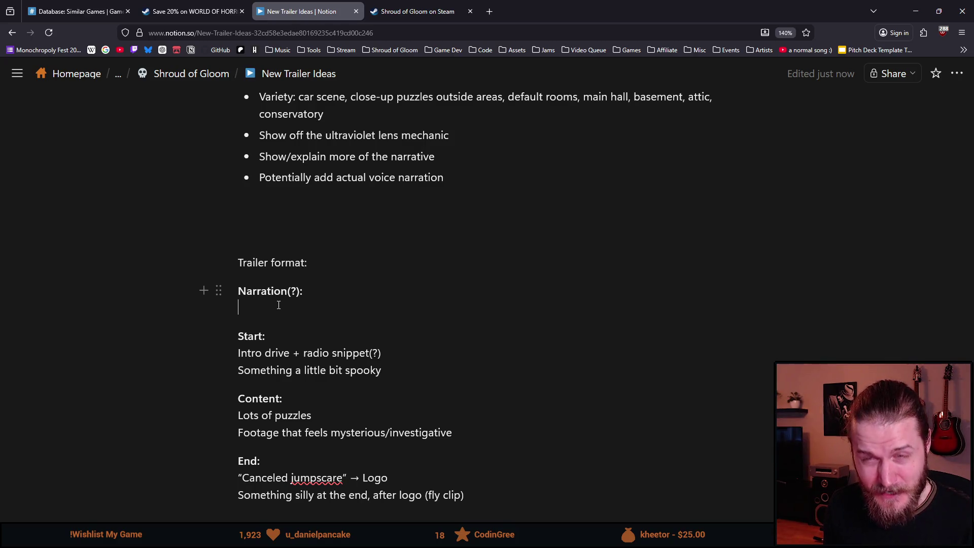
type("D")
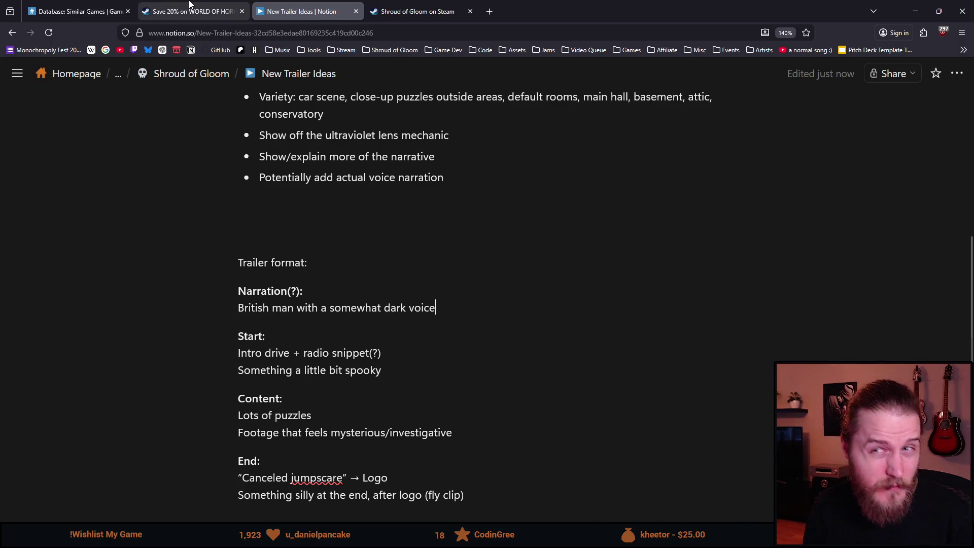
Close the WORLD OF HORROR store page and open Cube Escape Collection's link from Similar Games.
left_click(187, 10)
left_click(79, 11)
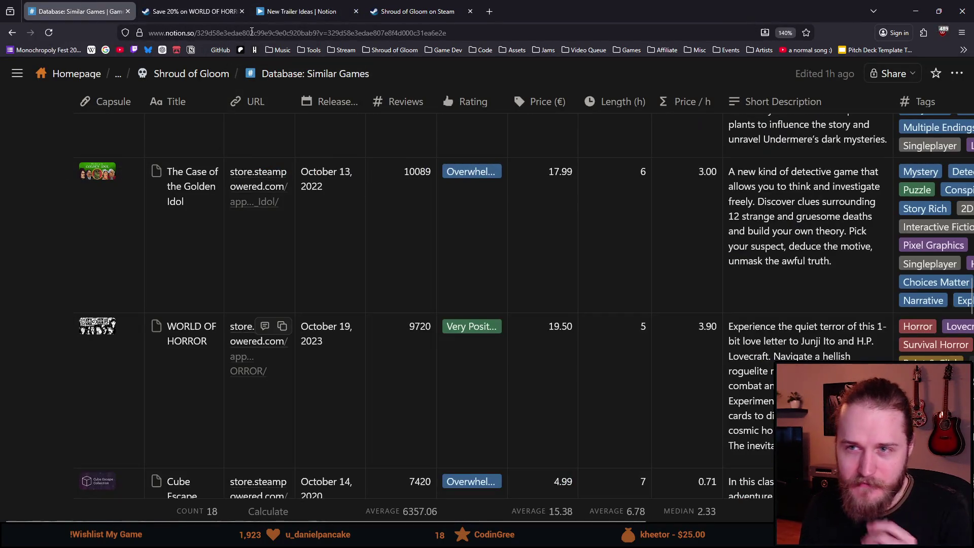
left_click(242, 11)
scroll(182, 333, "down", 1)
scroll(182, 333, "down", 1)
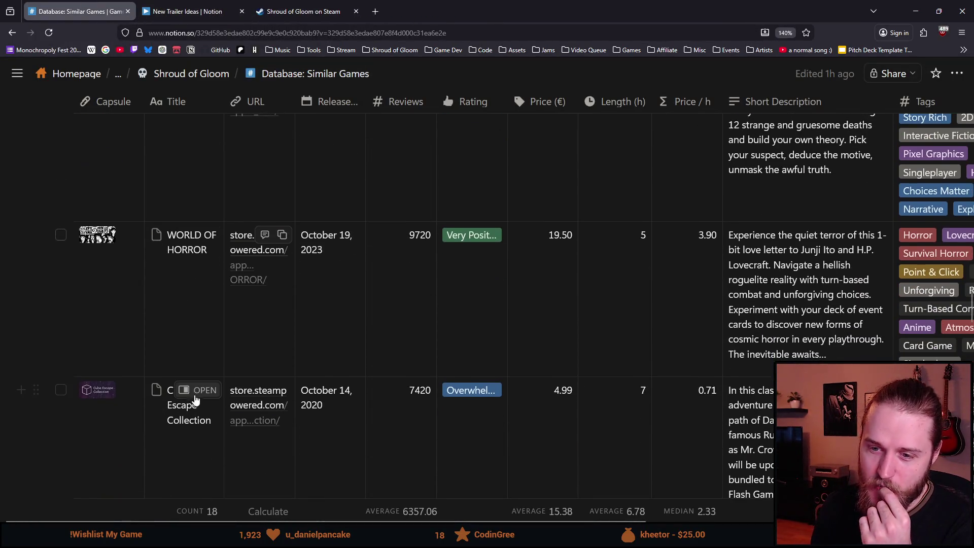
left_click(263, 408)
Play the first Cube Escape Collection trailer on its Steam page in full screen.
left_click(203, 5)
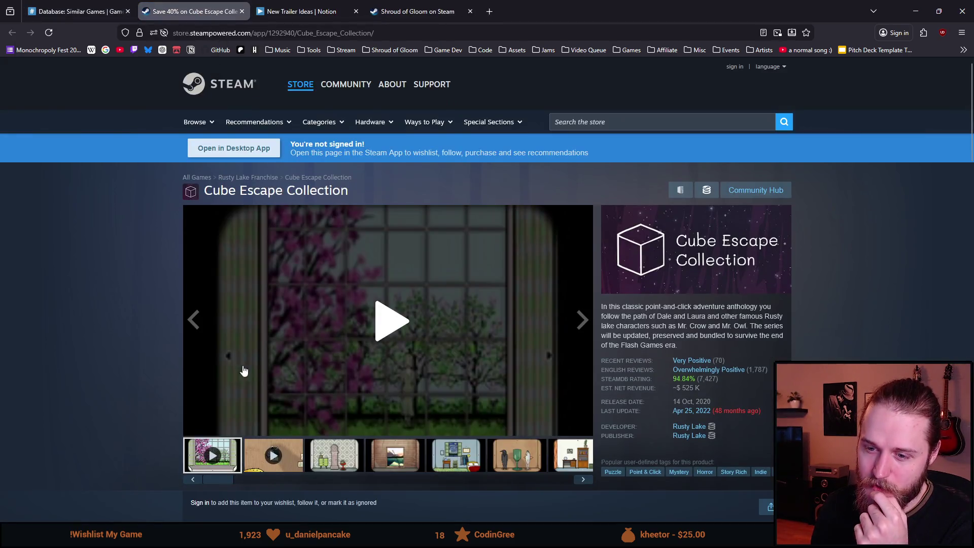
scroll(251, 385, "down", 1)
left_click(191, 403)
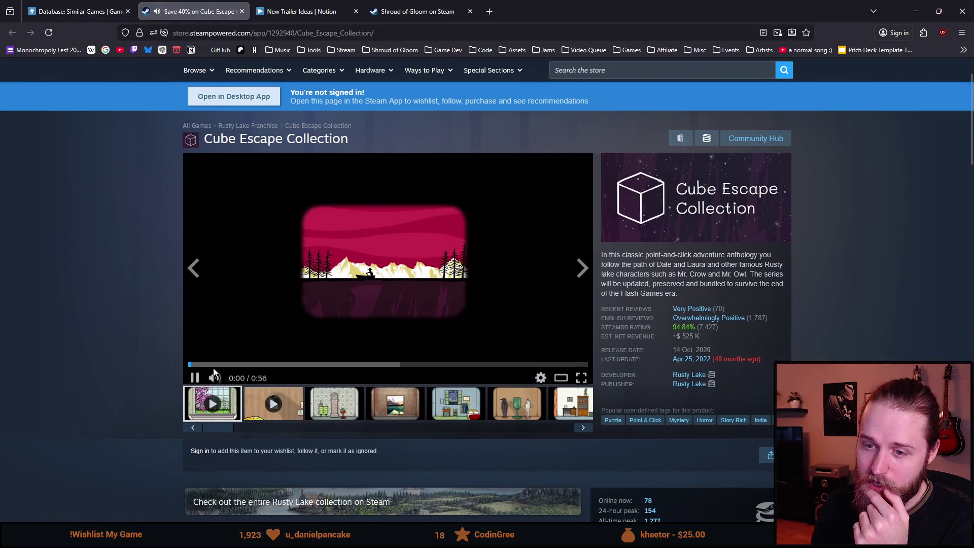
left_click(582, 374)
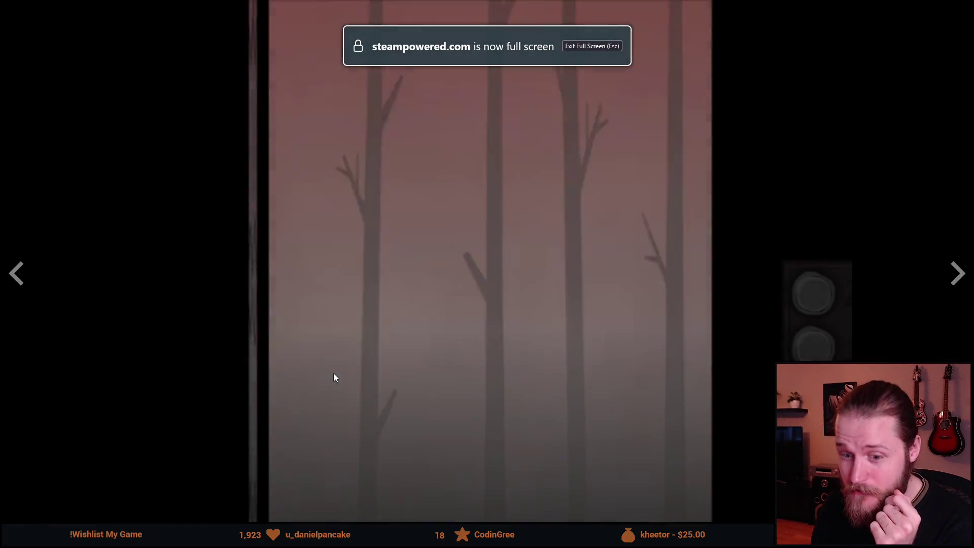
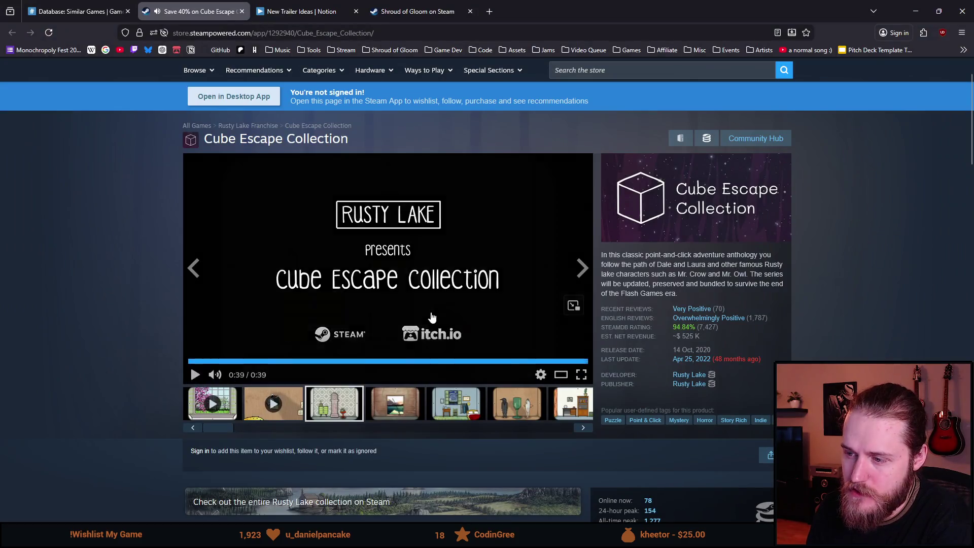
Close the Cube Escape Collection store page and go back to the New Trailer Ideas notes.
scroll(370, 290, "down", 7)
scroll(370, 289, "up", 7)
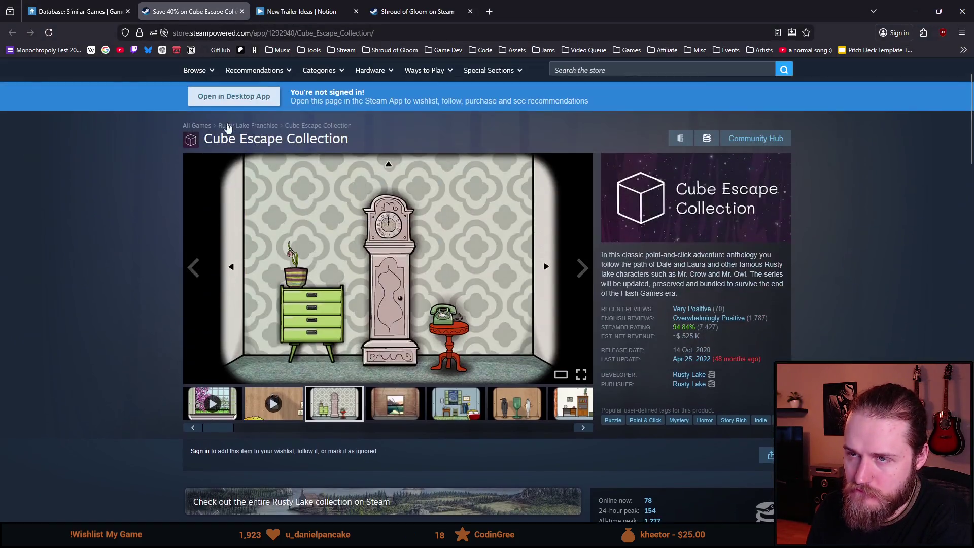
left_click(242, 11)
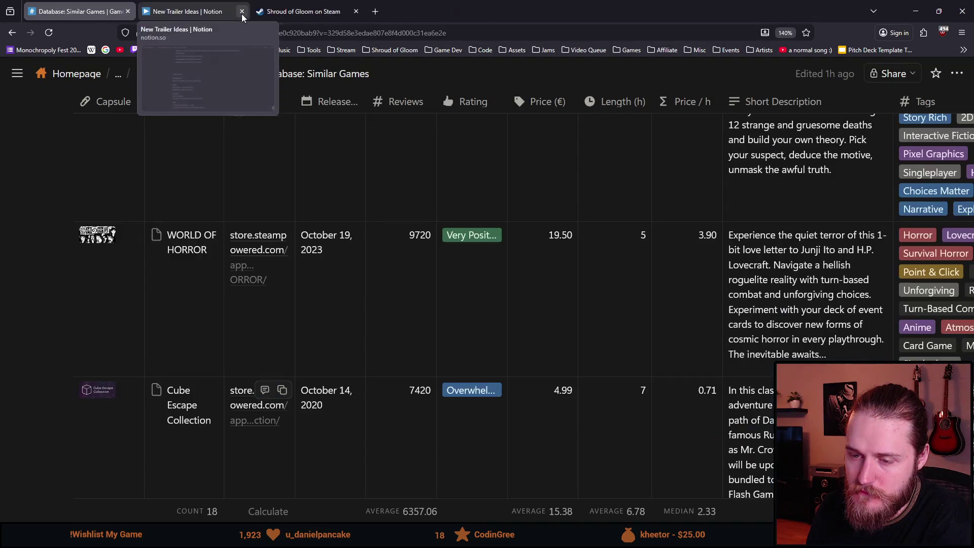
left_click(188, 11)
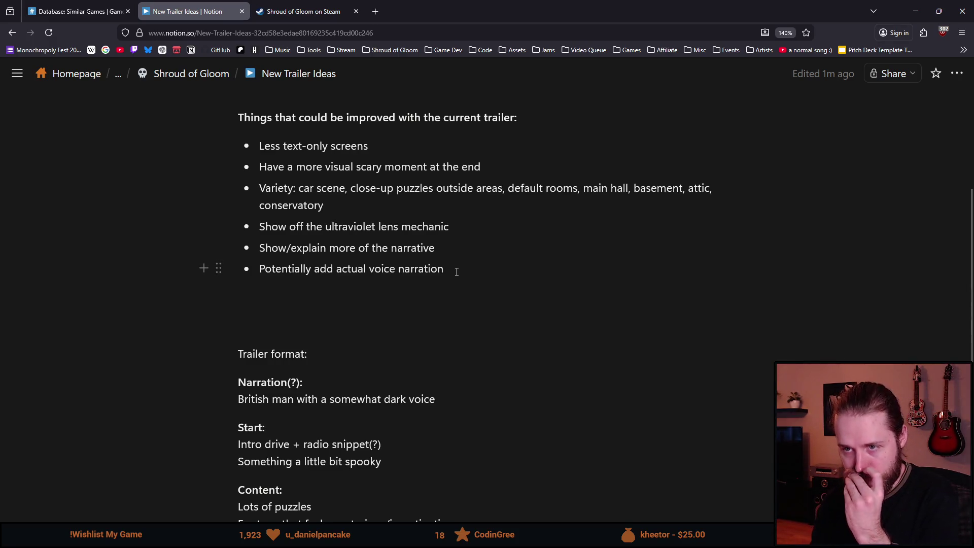
Add a bullet reading 'Build up using both visuals and audio? (Quicker and quicker cuts etc)'.
key("Return")
type("Build up using both visuals and audio? (Quicker and quicker cuts etc)")
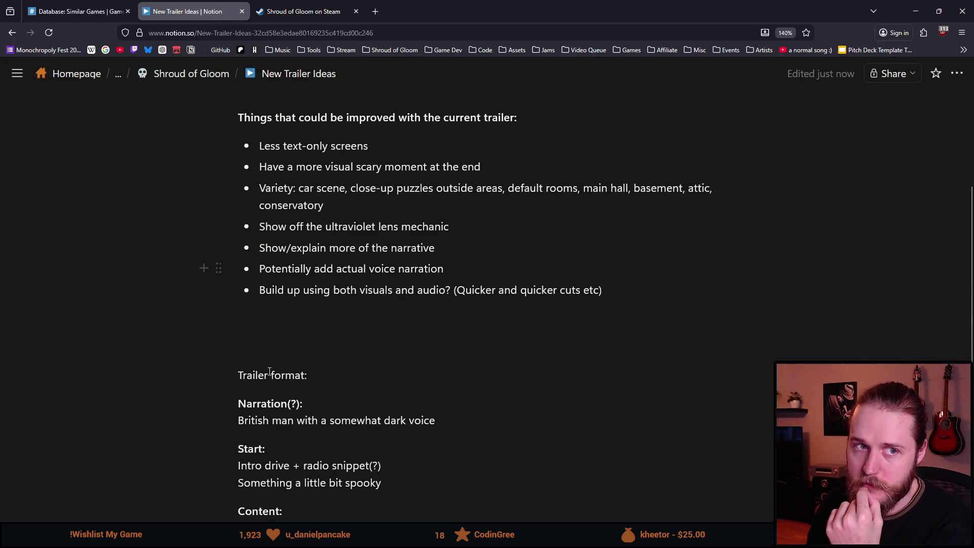
scroll(370, 328, "down", 3)
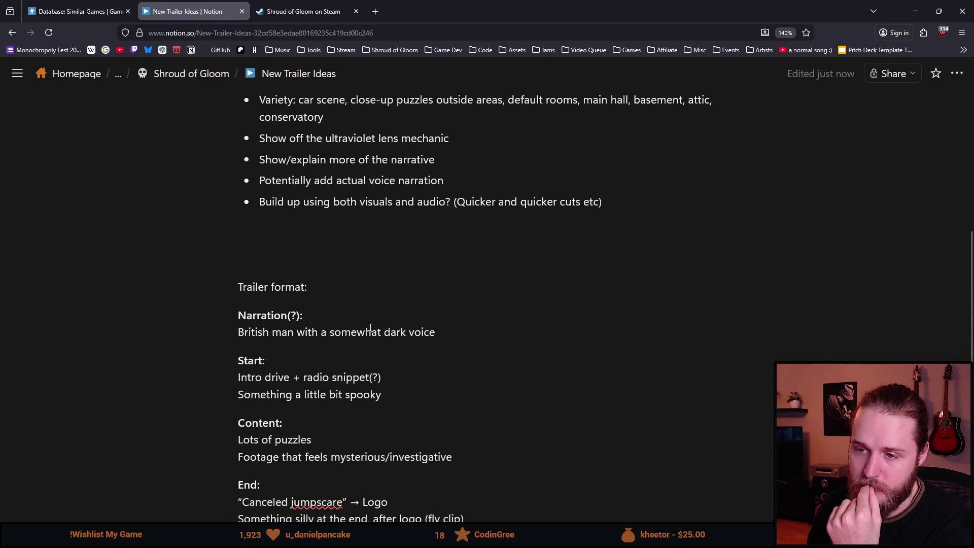
scroll(370, 328, "up", 3)
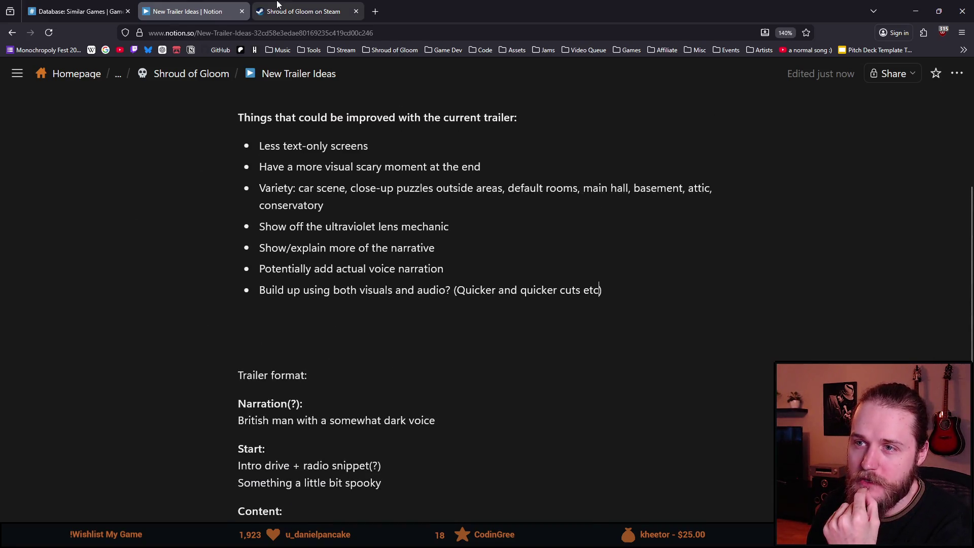
Replay the Shroud of Gloom trailer from 0:00 and pause it at 0:49 of 0:57.
left_click(303, 11)
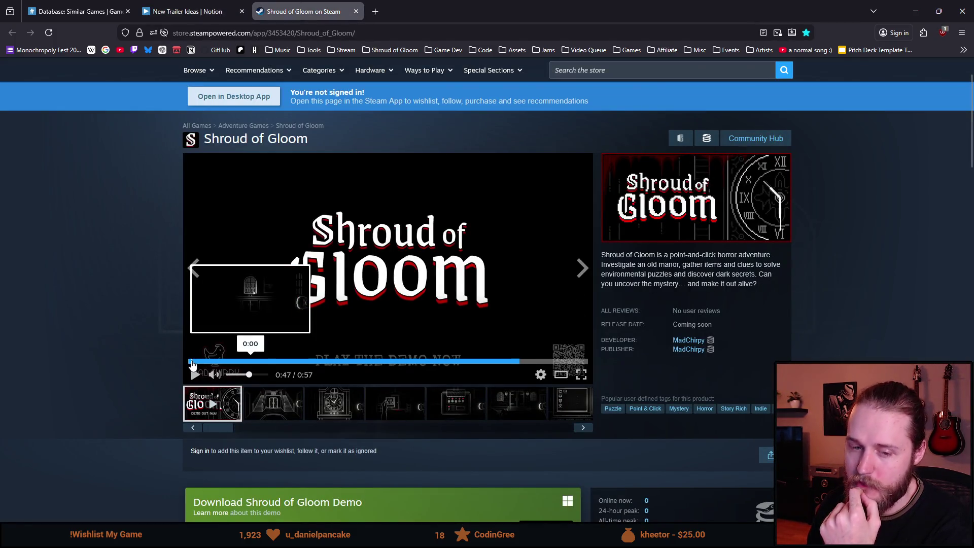
left_click(192, 362)
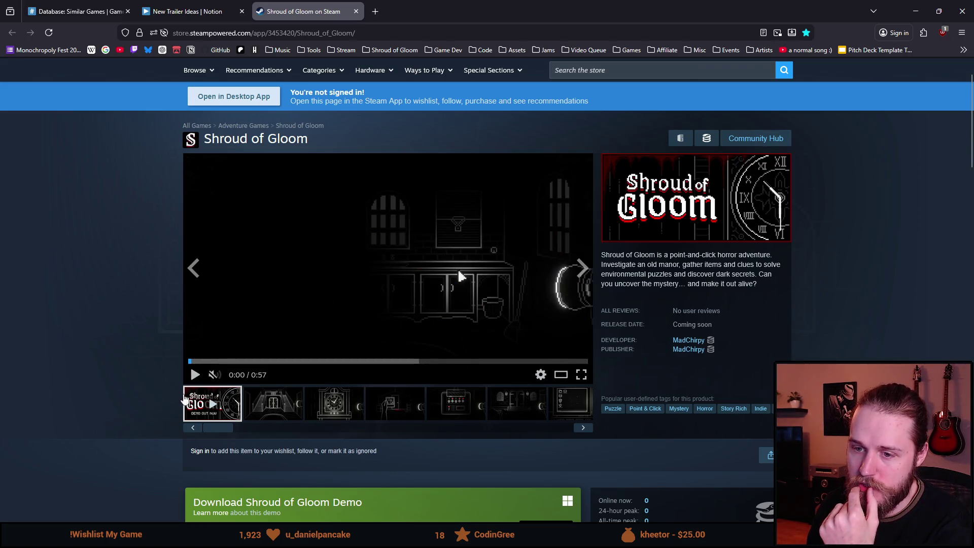
left_click(196, 378)
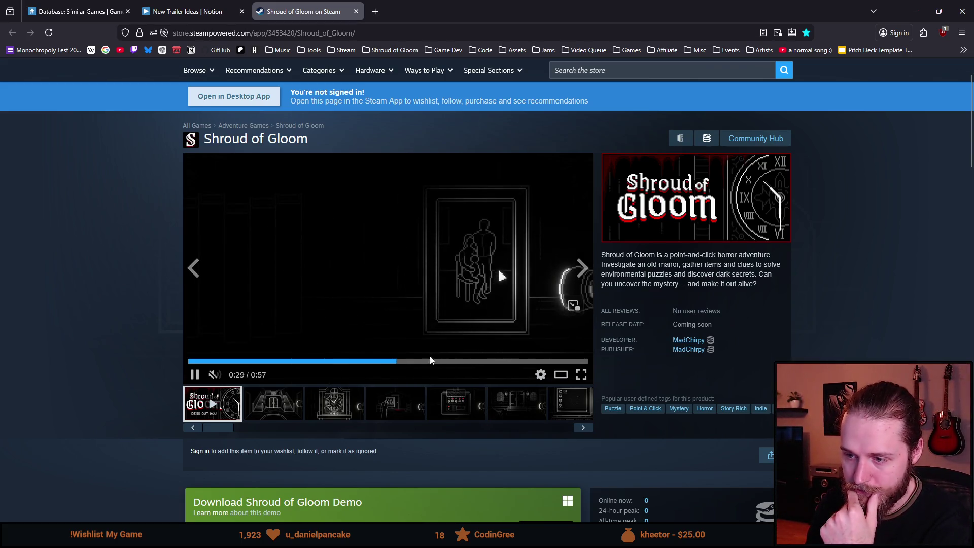
left_click(470, 362)
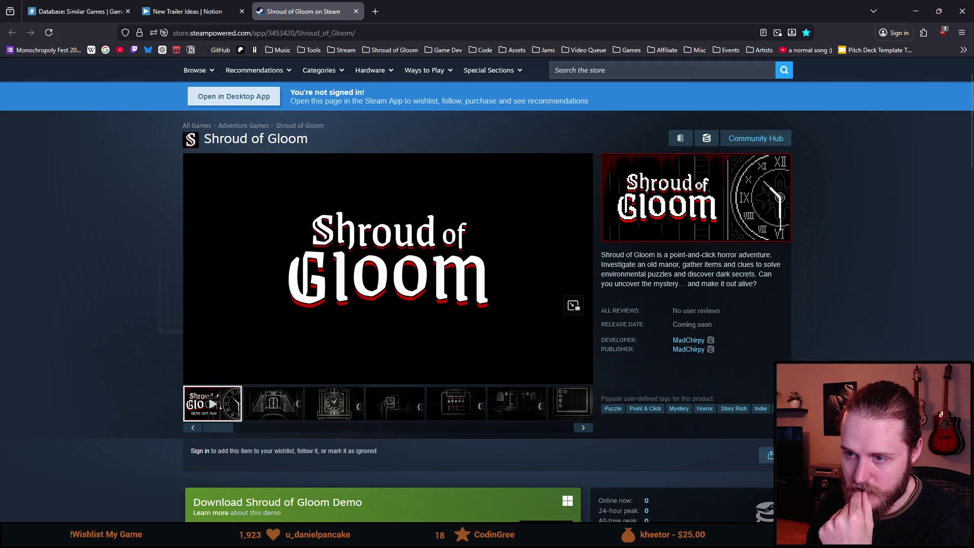
left_click(494, 364)
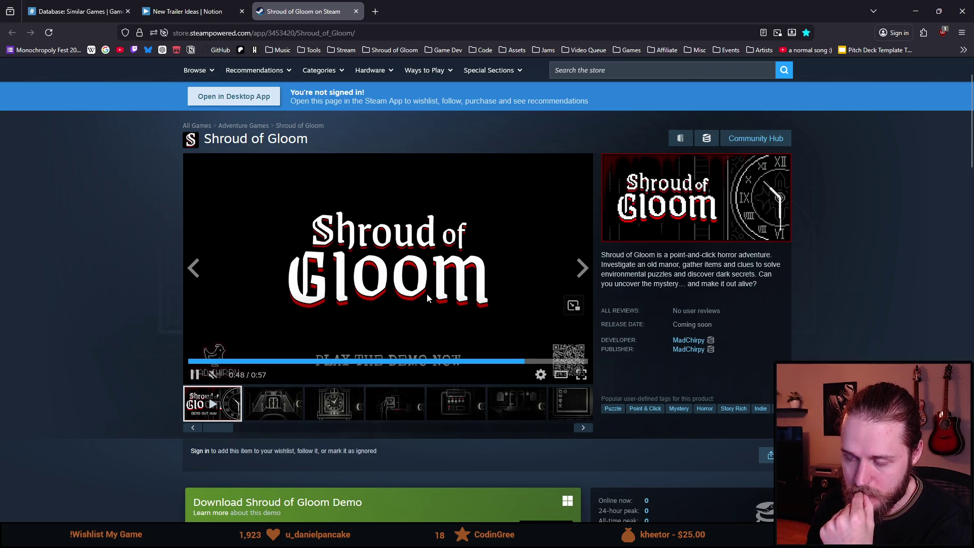
left_click(193, 376)
scroll(184, 125, "up", 2)
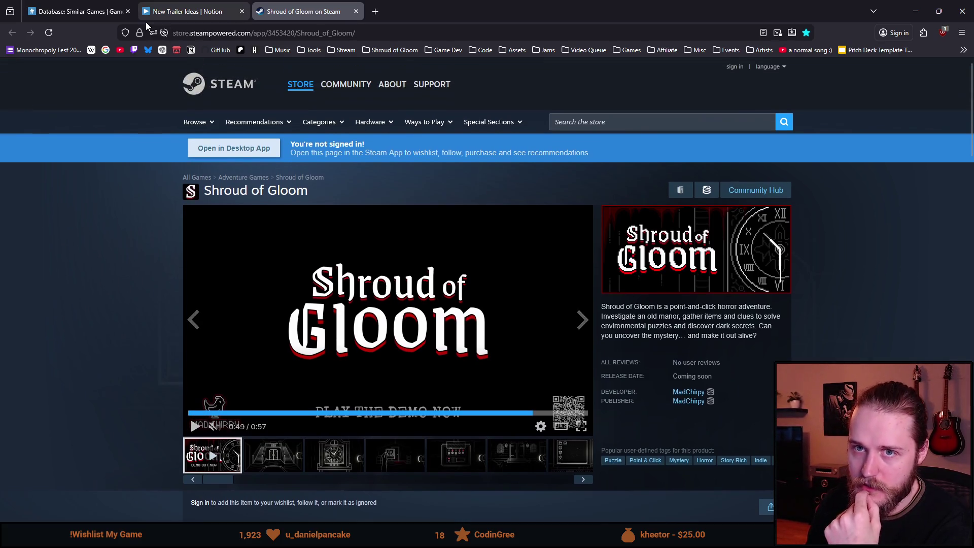
Alternate between the New Trailer Ideas notes and the Similar Games database, ending on the database.
left_click(125, 7)
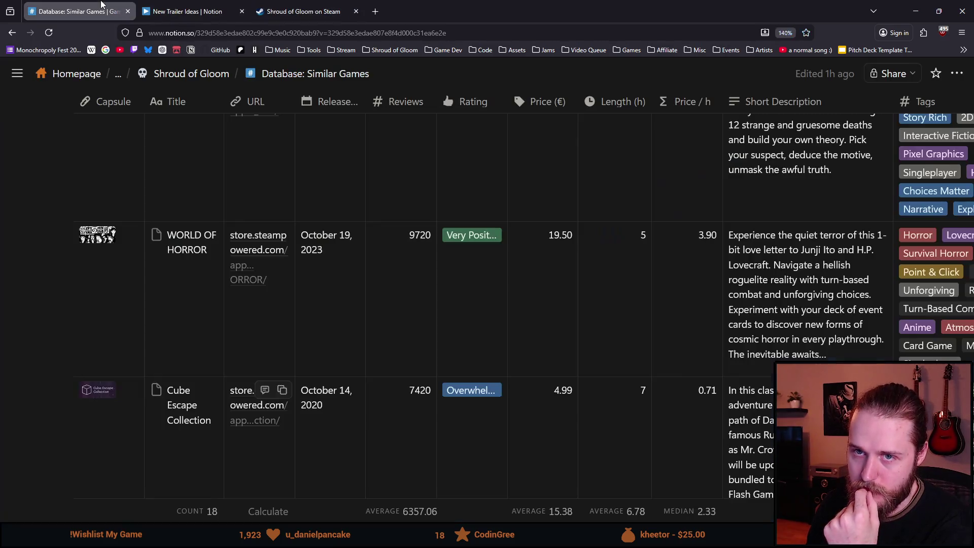
left_click(188, 11)
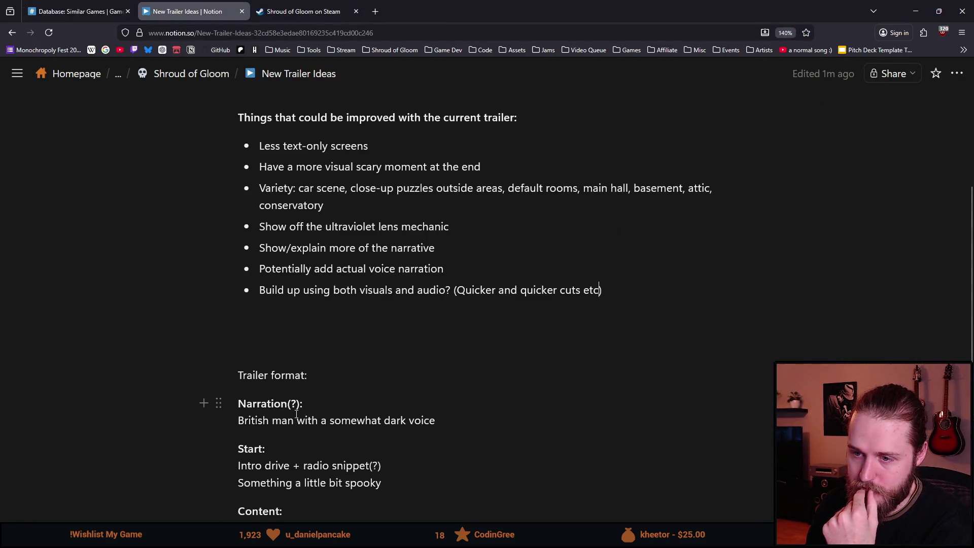
scroll(297, 414, "down", 3)
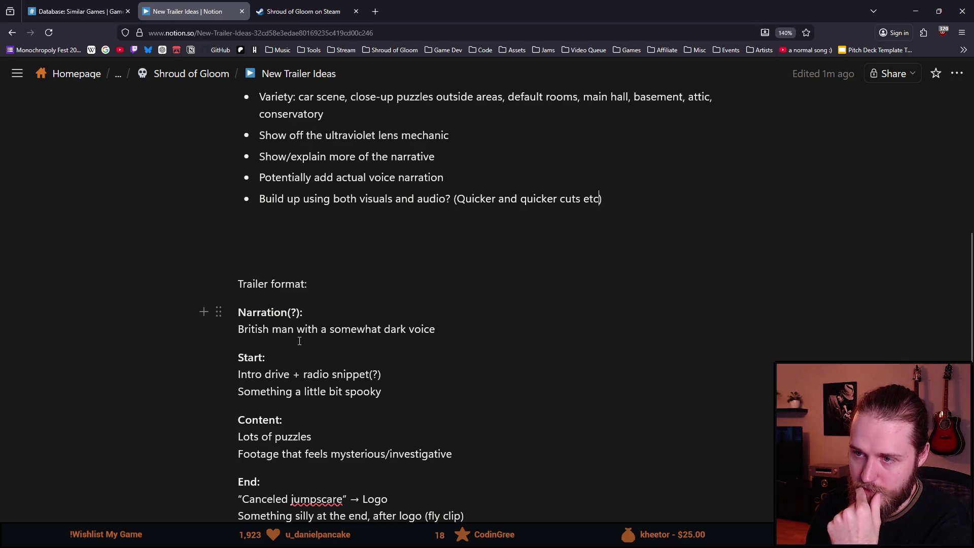
scroll(299, 341, "down", 3)
left_click(64, 9)
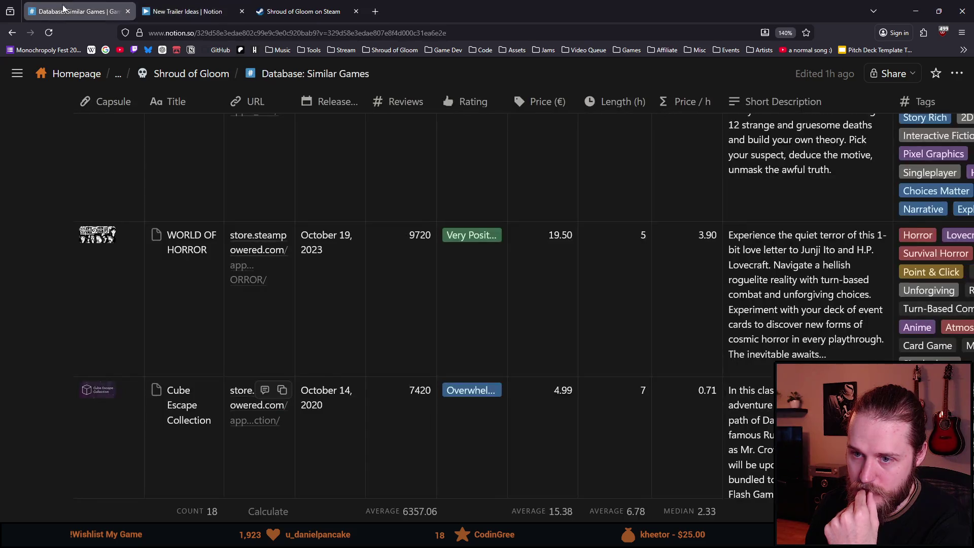
left_click(180, 11)
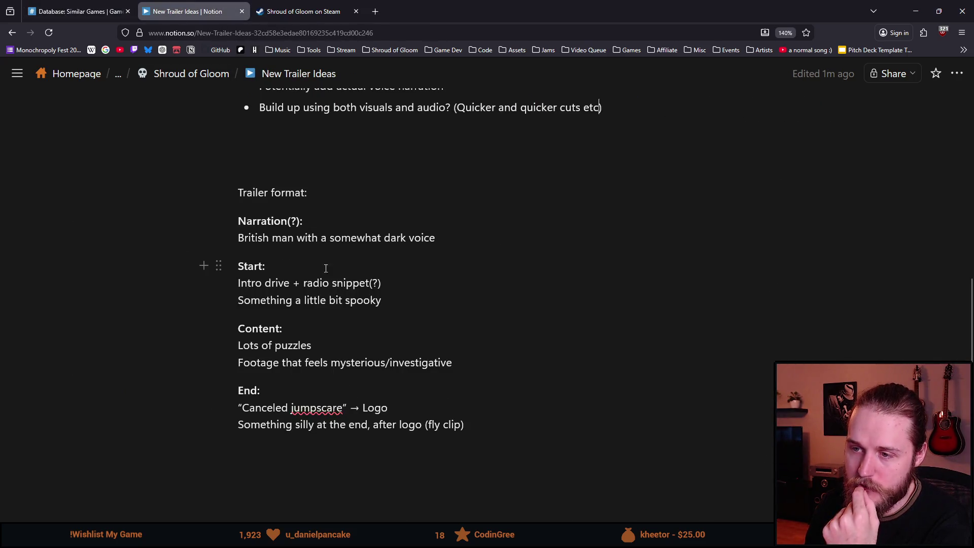
scroll(318, 361, "up", 3)
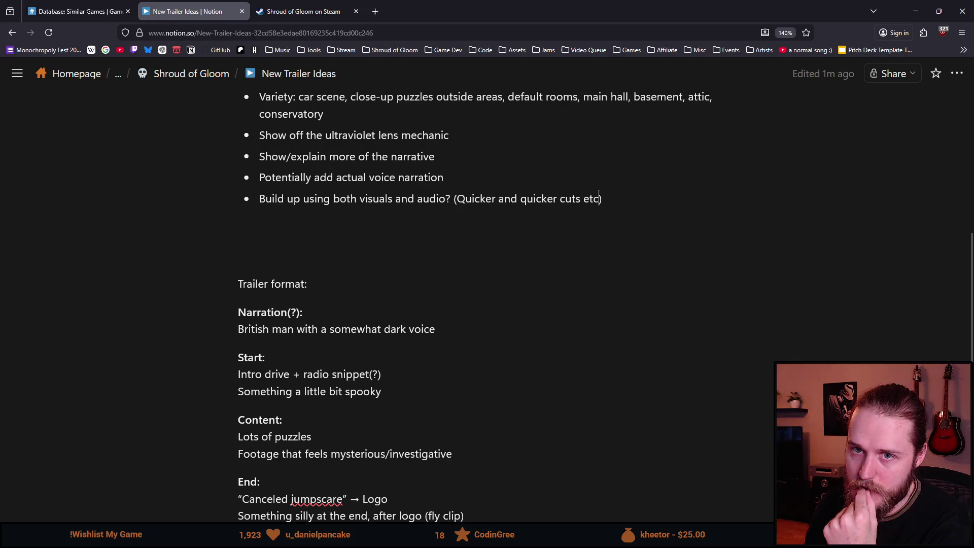
mouse_move(89, 4)
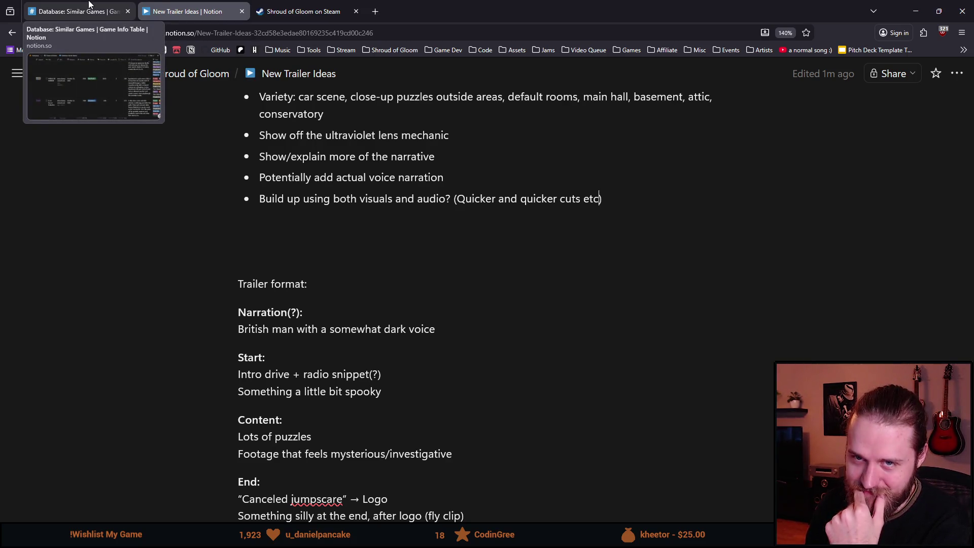
left_click(90, 4)
scroll(264, 320, "down", 5)
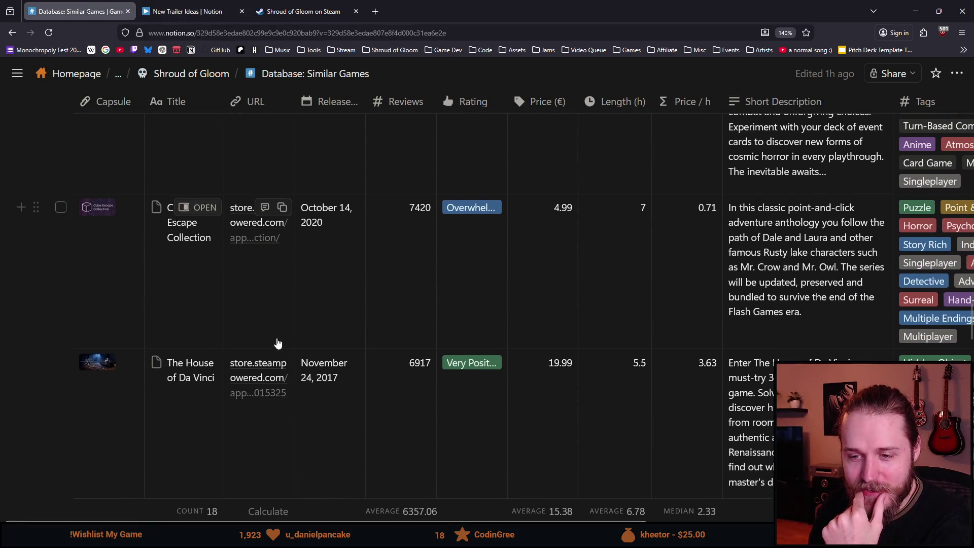
Watch The House of Da Vinci trailer unmuted in full screen through to 1:09.
left_click(268, 395)
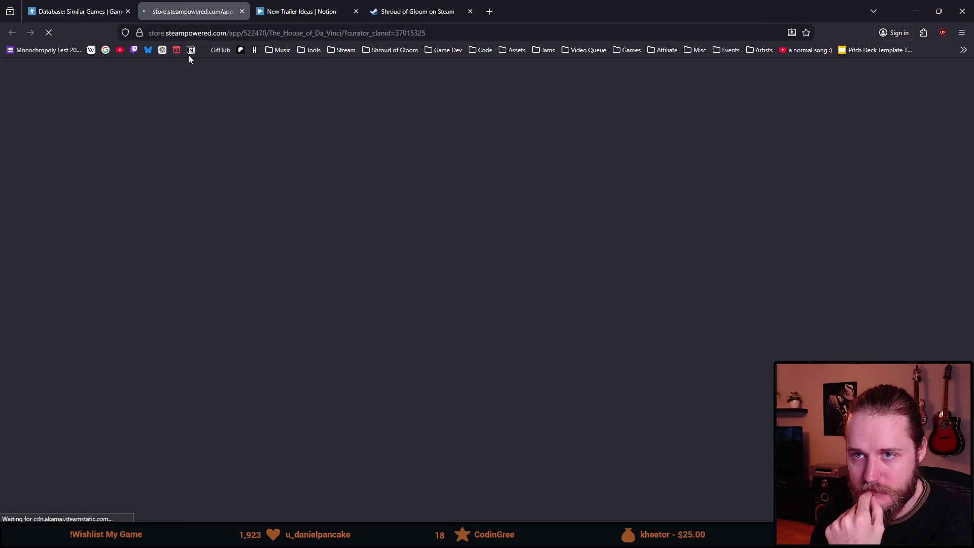
scroll(228, 252, "down", 3)
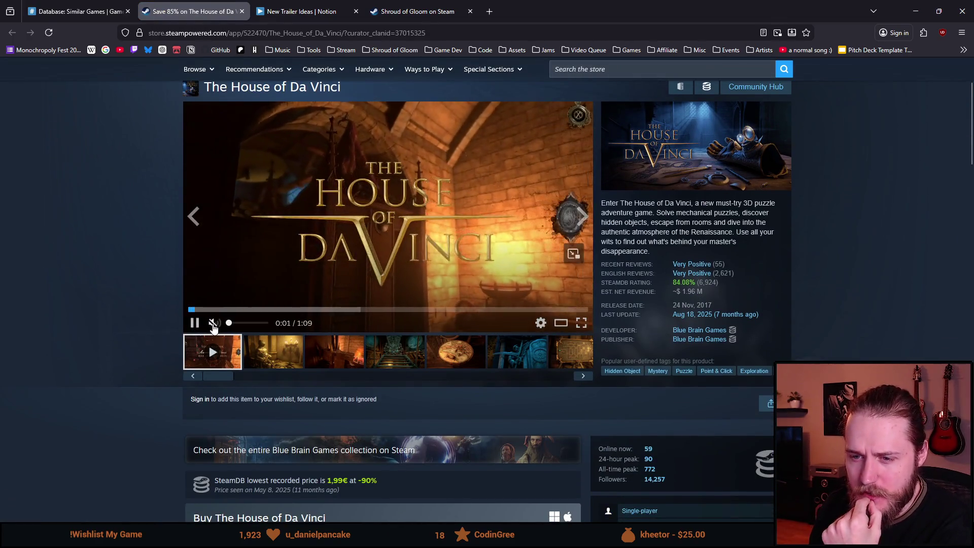
left_click(213, 323)
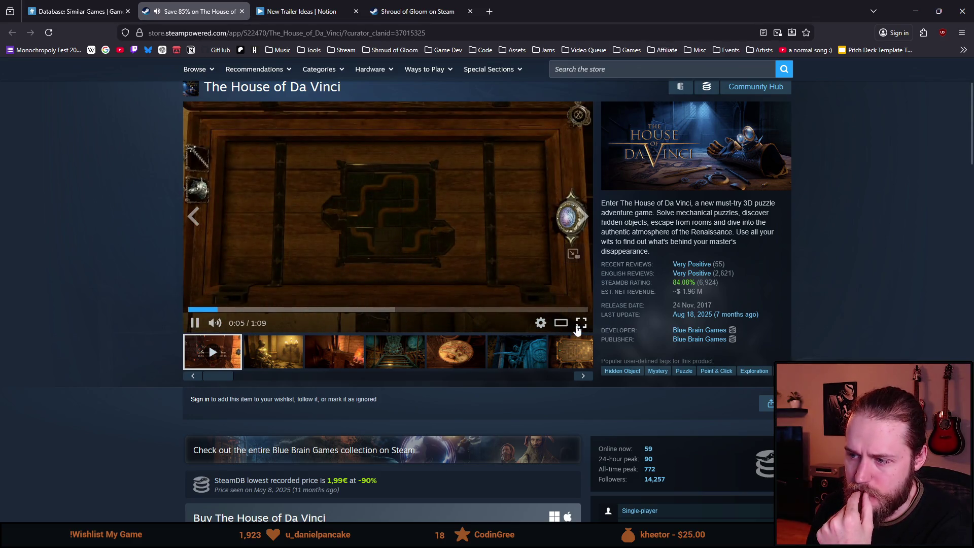
left_click(579, 327)
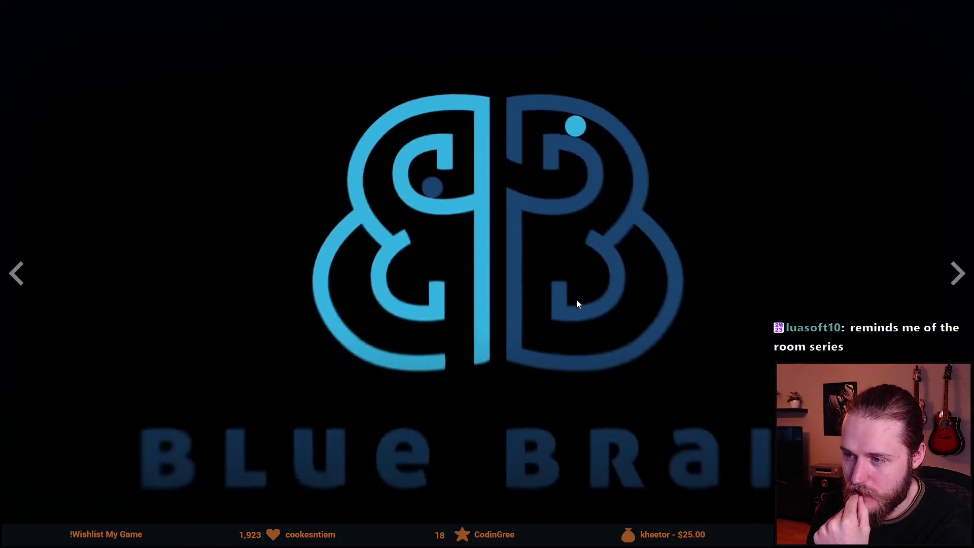
key("Escape")
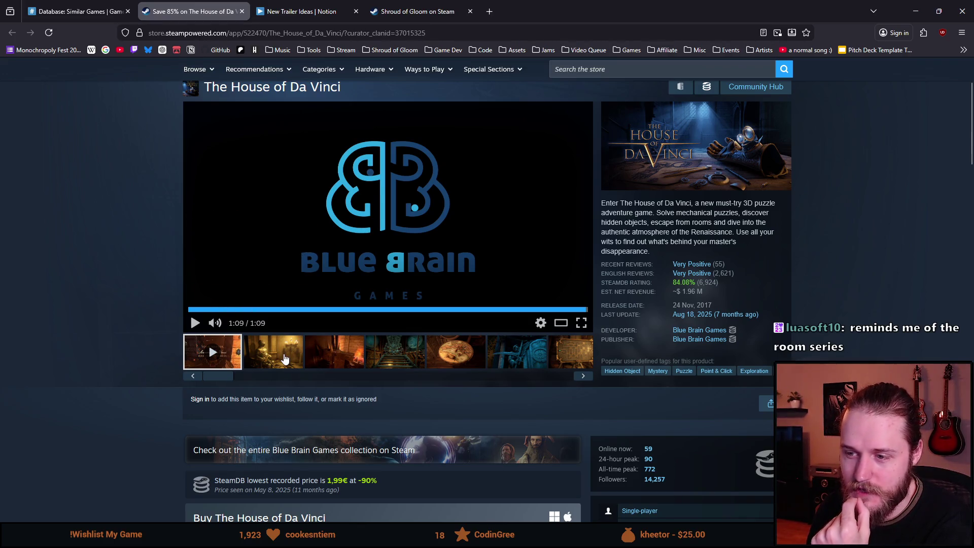
Close The House of Da Vinci page and open The Painscreek Killings store page.
left_click(242, 11)
scroll(230, 364, "down", 2)
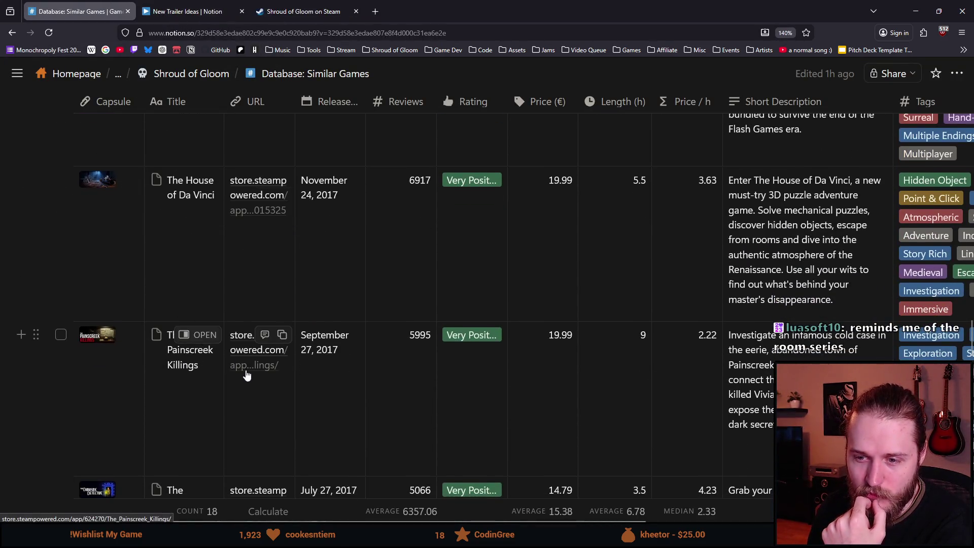
left_click(233, 4)
scroll(264, 279, "down", 1)
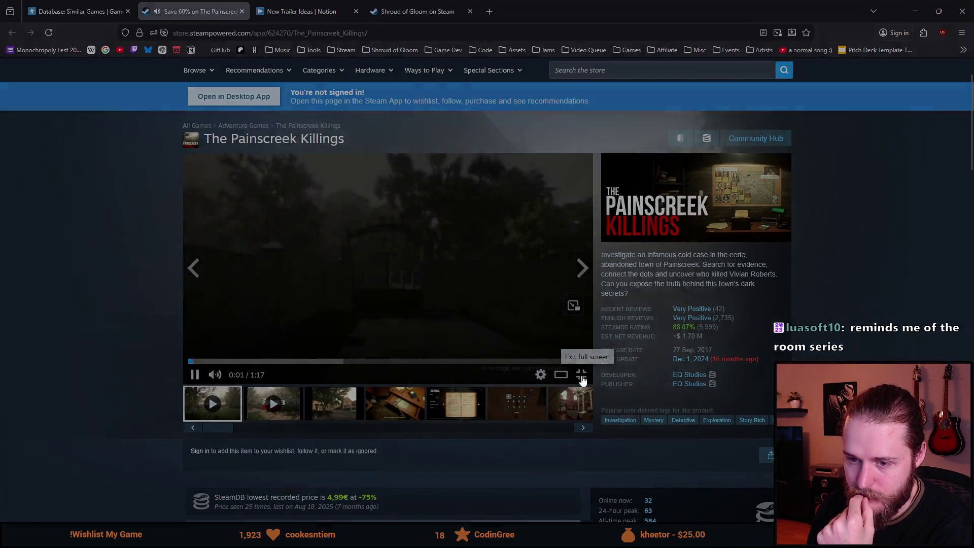
Watch the Painscreek Killings trailer full screen, then start its second, 6:42 video.
left_click(581, 374)
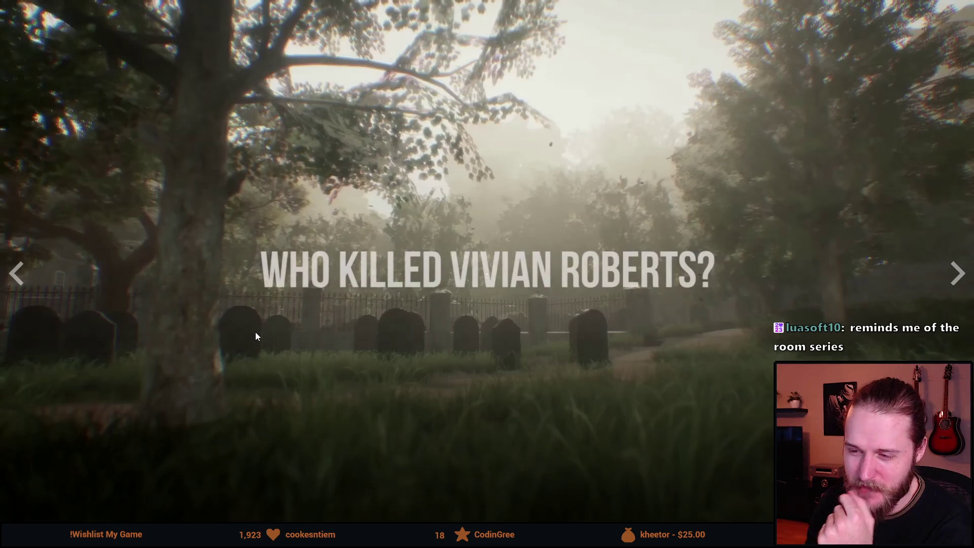
left_click(224, 282)
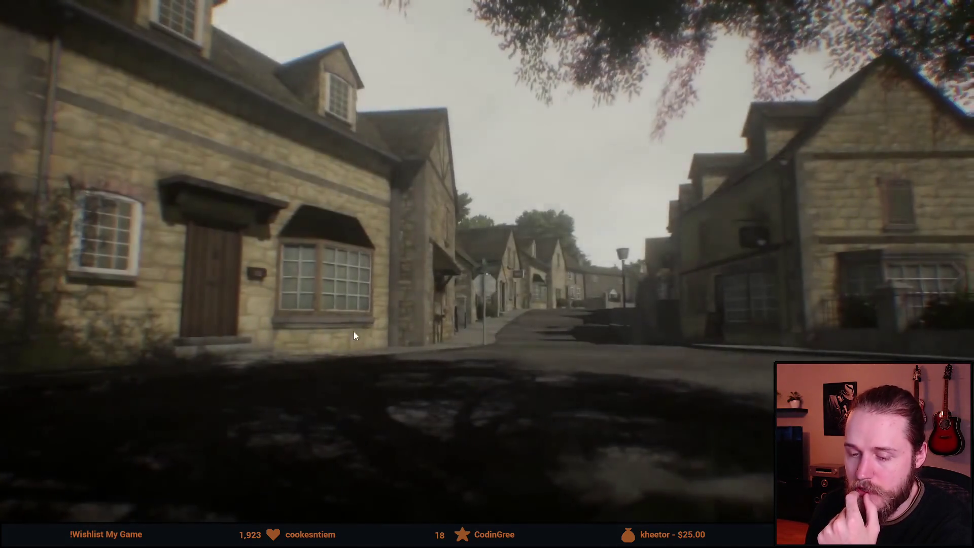
mouse_move(305, 346)
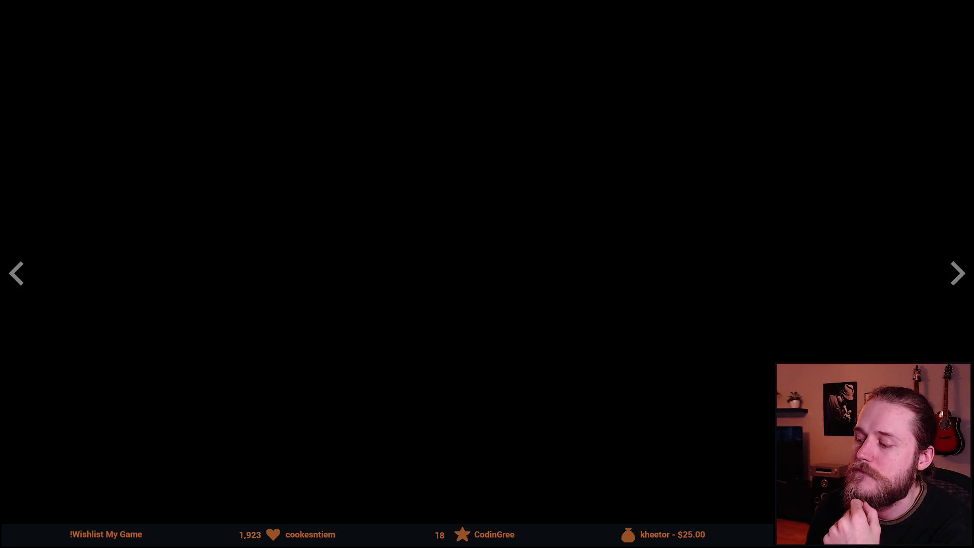
key("Escape")
left_click(337, 305)
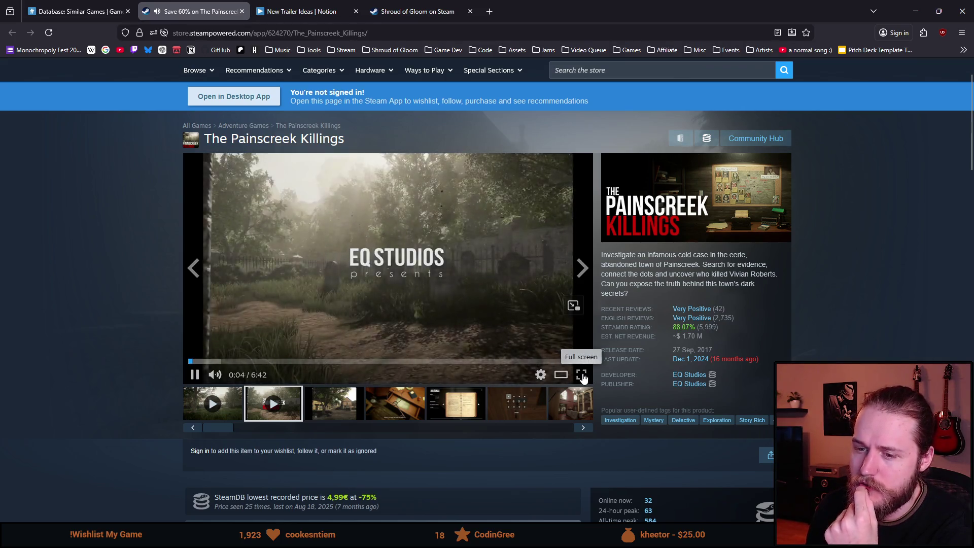
Watch the Painscreek Killings gameplay video full screen to 1:10, then exit back to the page.
left_click(583, 375)
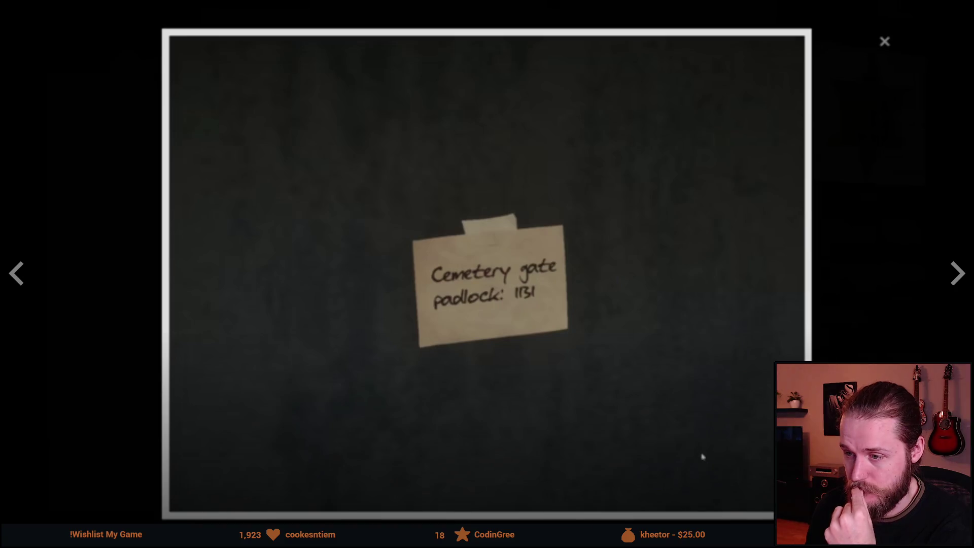
key("Escape")
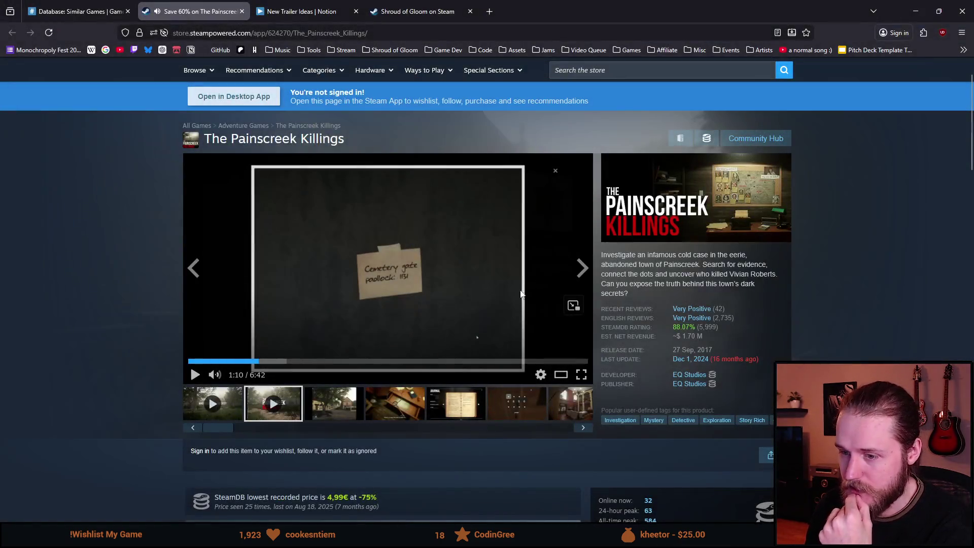
left_click_drag(569, 432, 410, 432)
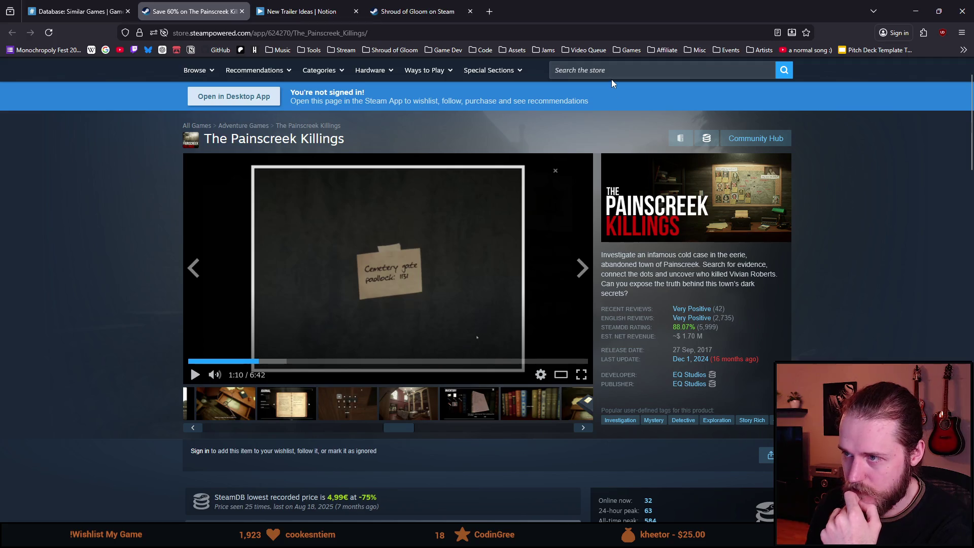
Search the Steam store for Phonopolis and open its store page.
left_click(611, 76)
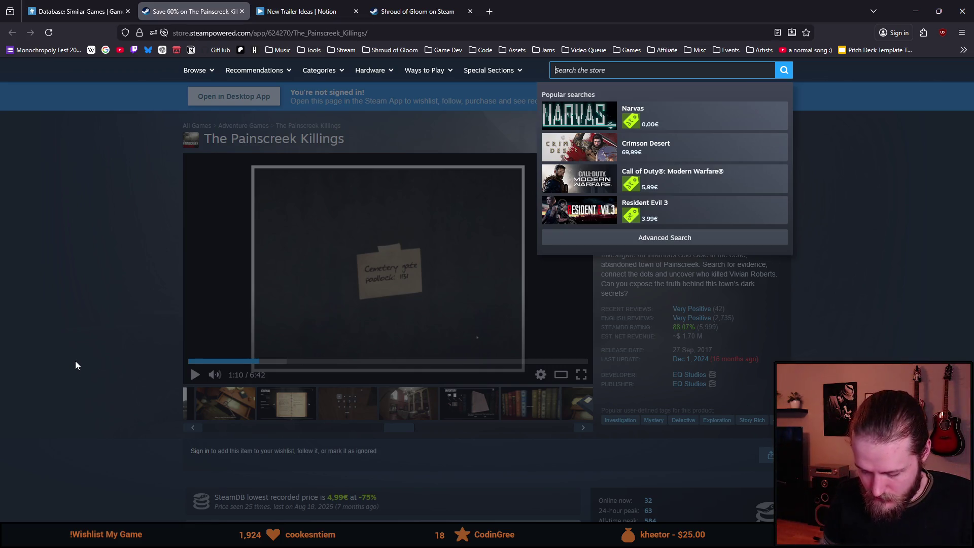
type("phonopolis")
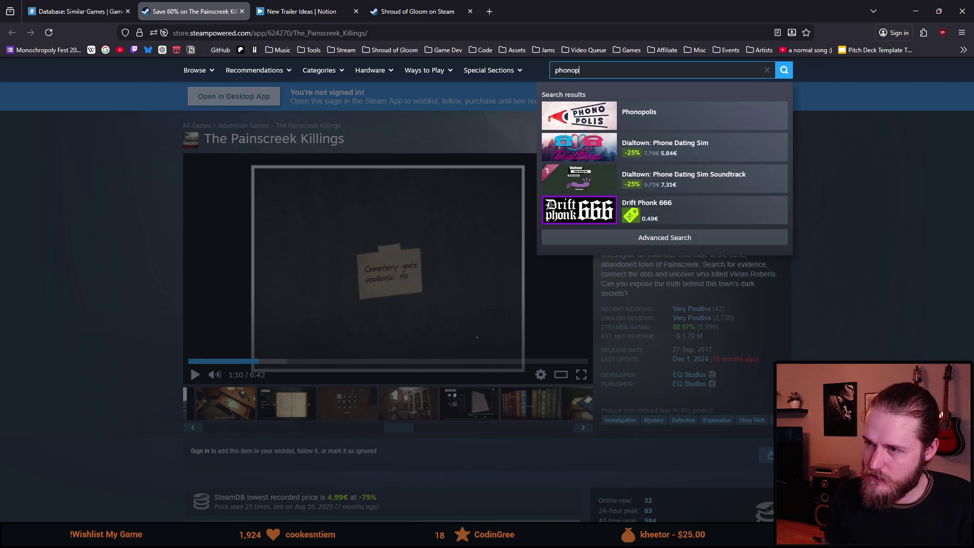
key("Down")
key("Return")
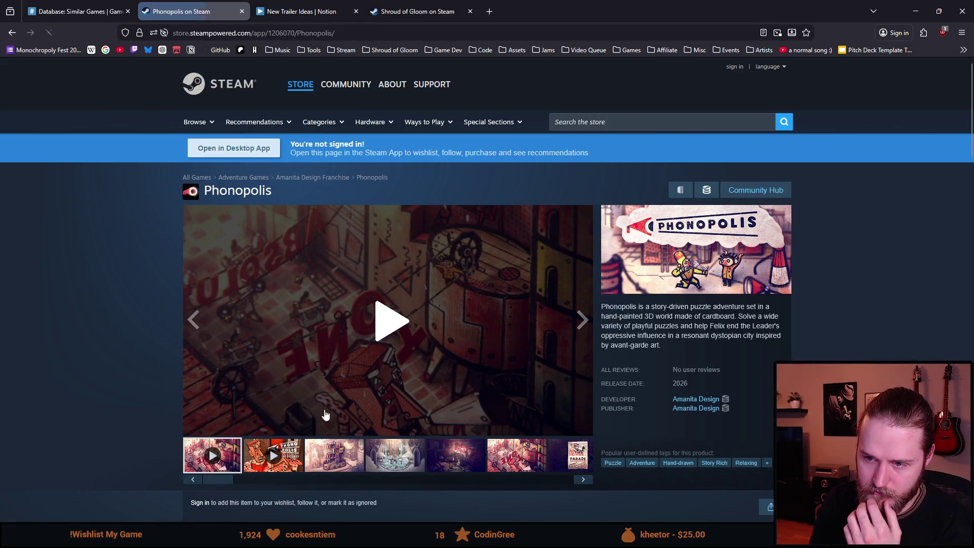
Play the Phonopolis teaser, then scrub the behind-the-scenes video to 0:28.
left_click(387, 334)
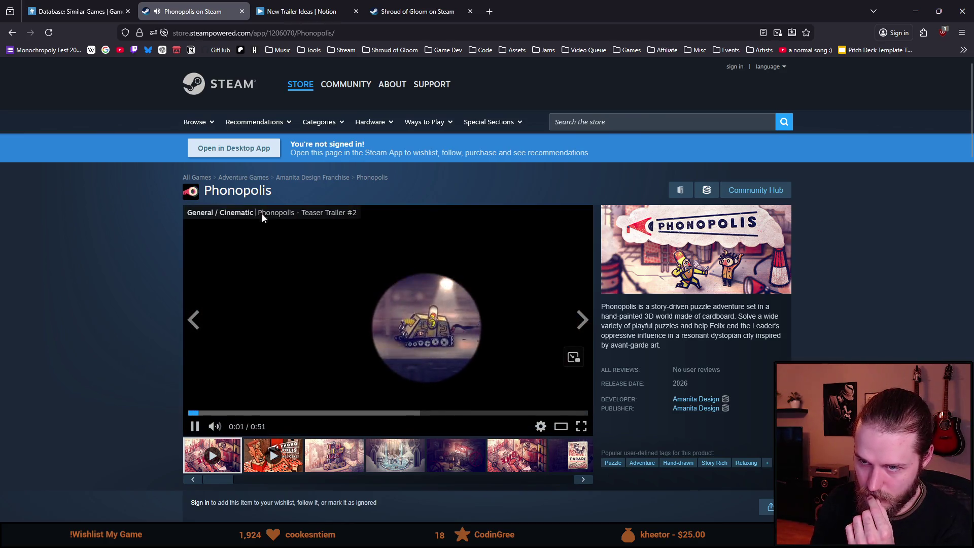
left_click(270, 453)
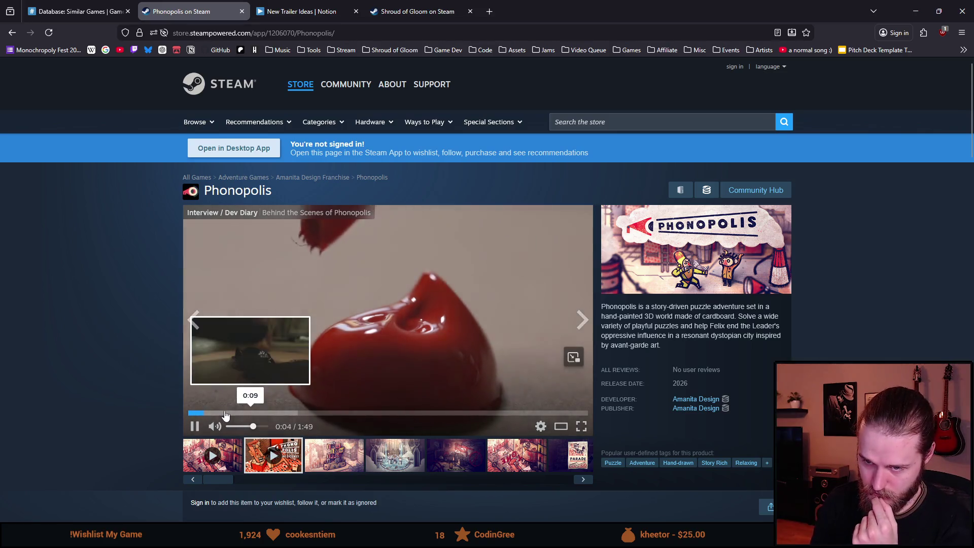
left_click(211, 414)
left_click(219, 414)
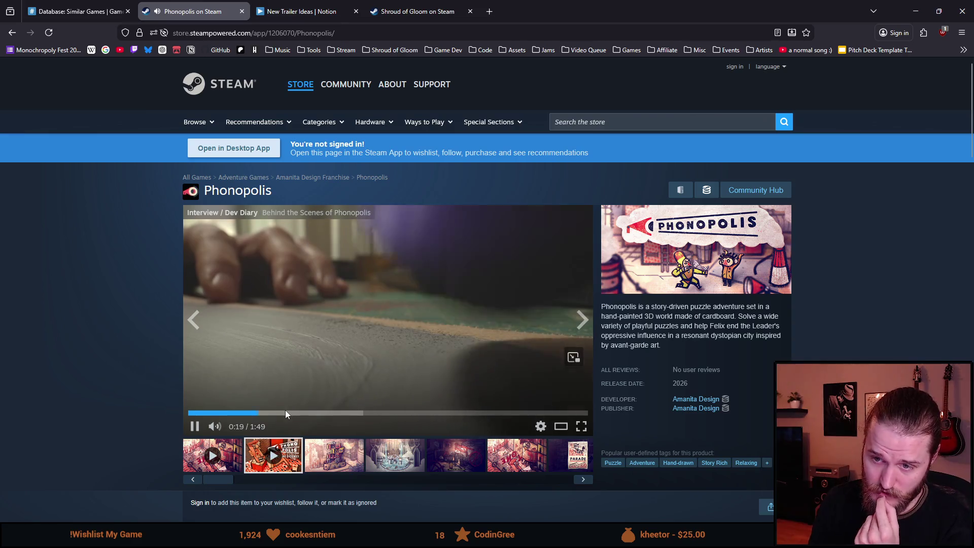
left_click(278, 414)
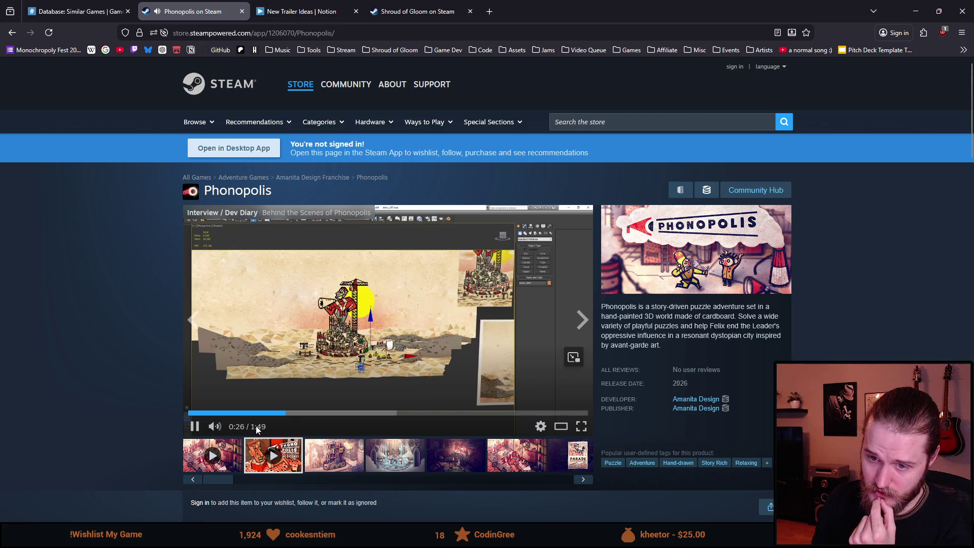
left_click(195, 427)
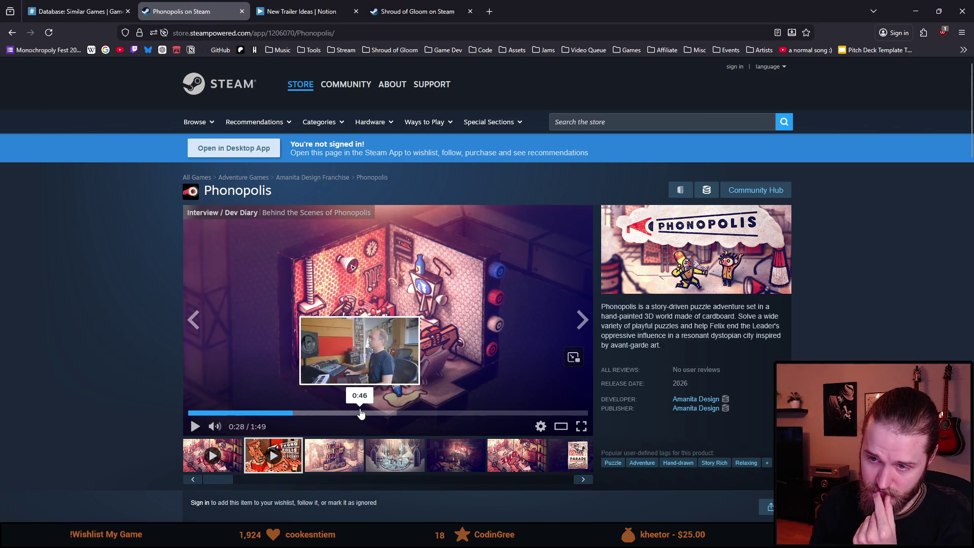
Skim the behind-the-scenes video from 0:46 to 1:10, then close the Phonopolis page.
left_click(358, 413)
left_click(257, 387)
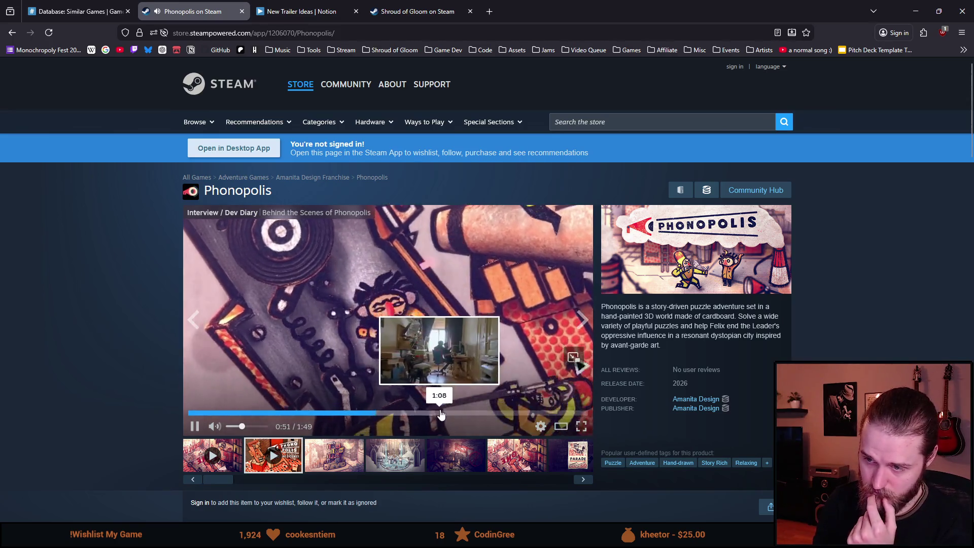
left_click(440, 413)
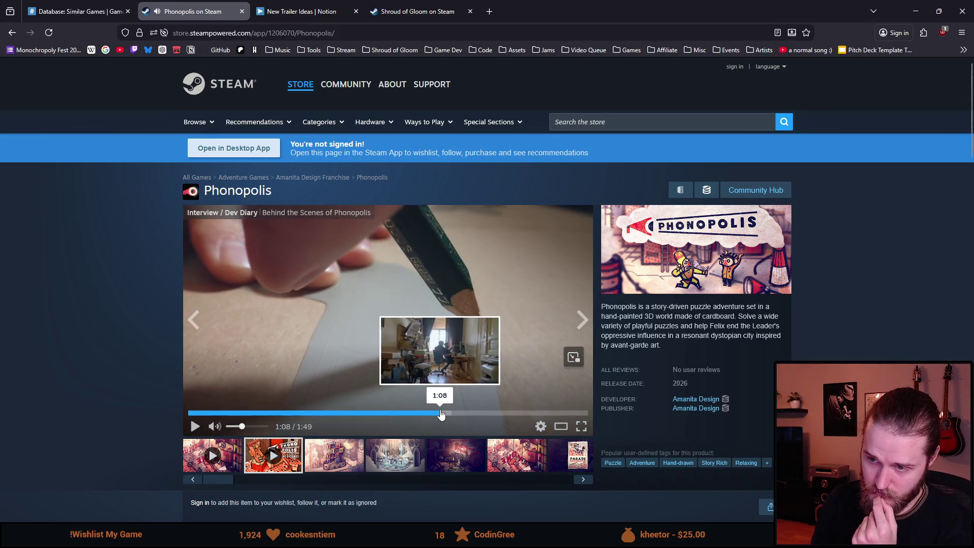
left_click(446, 413)
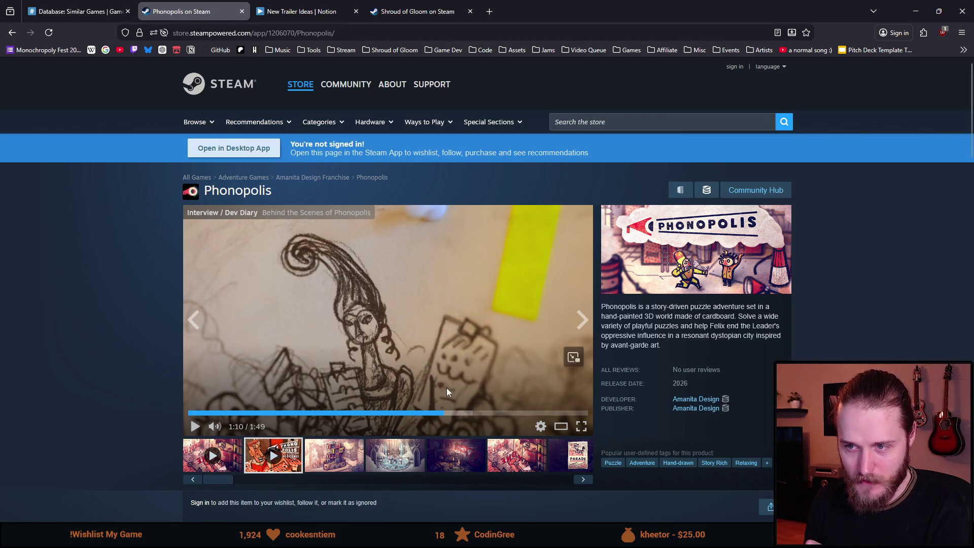
left_click(241, 12)
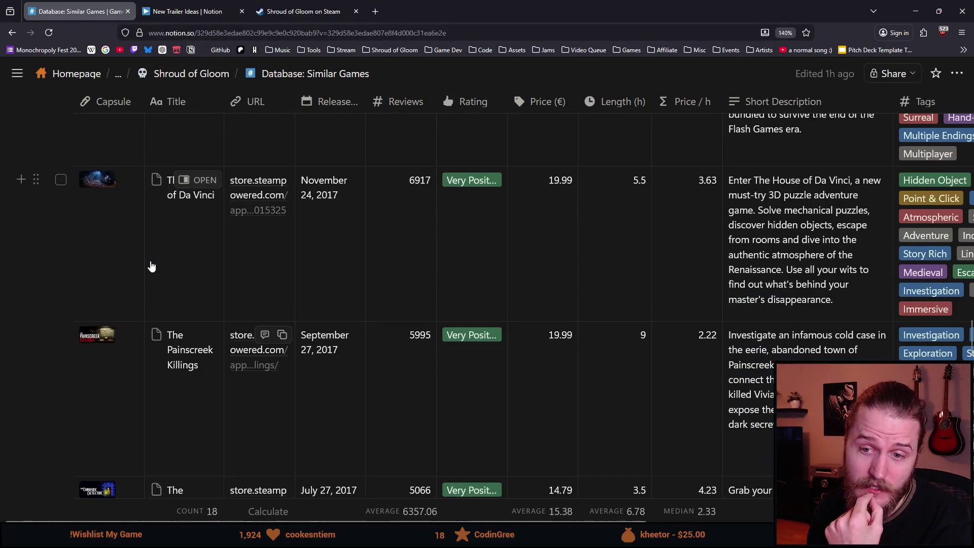
Play The Darkside Detective trailer full screen up to the closet dialogue scene.
scroll(162, 274, "down", 3)
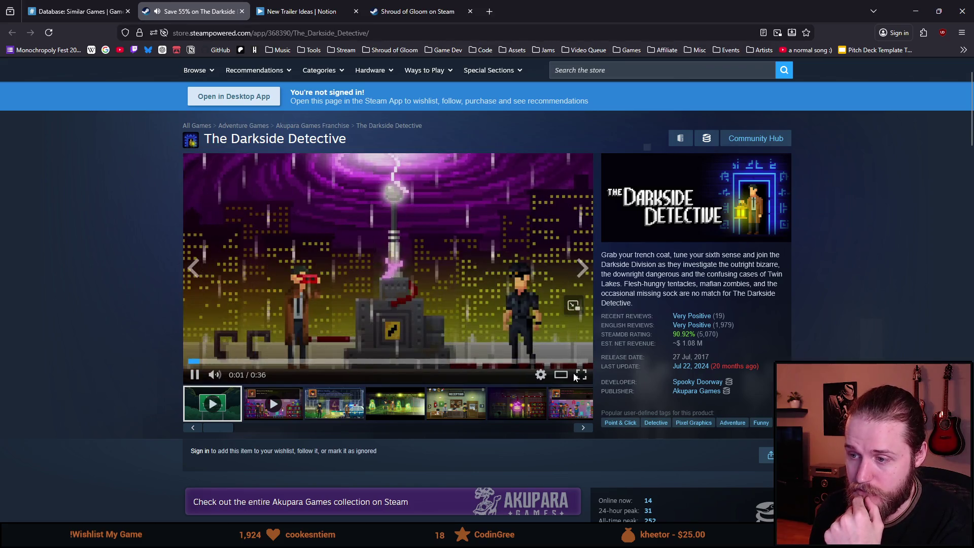
left_click(584, 376)
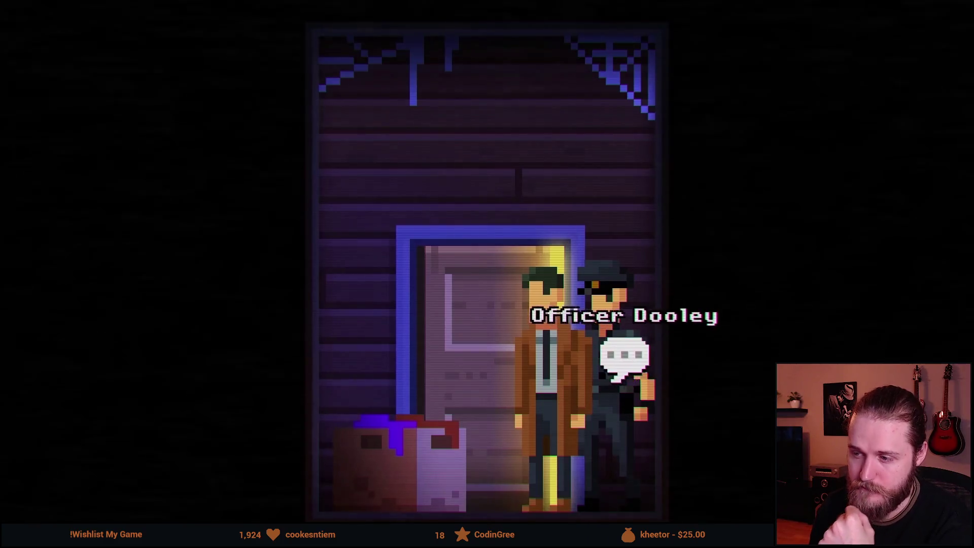
left_click(630, 361)
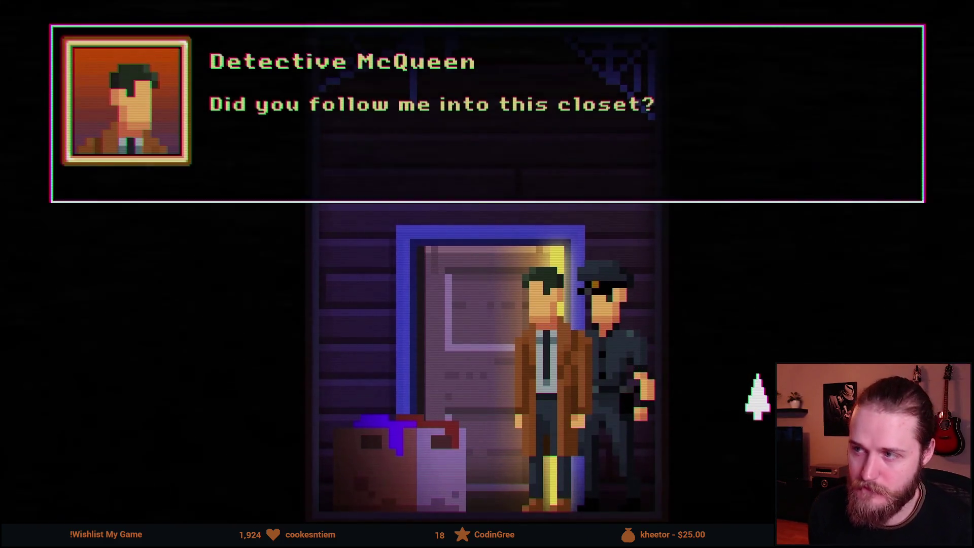
Pause and resume The Darkside Detective trailer up to the 'investigate 6 bizarre mysteries' caption.
left_click(758, 374)
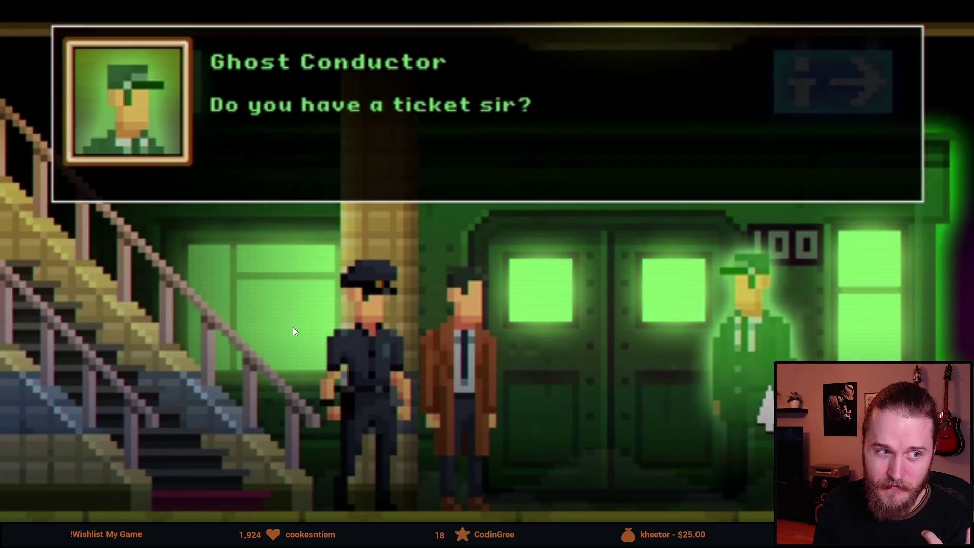
left_click(294, 332)
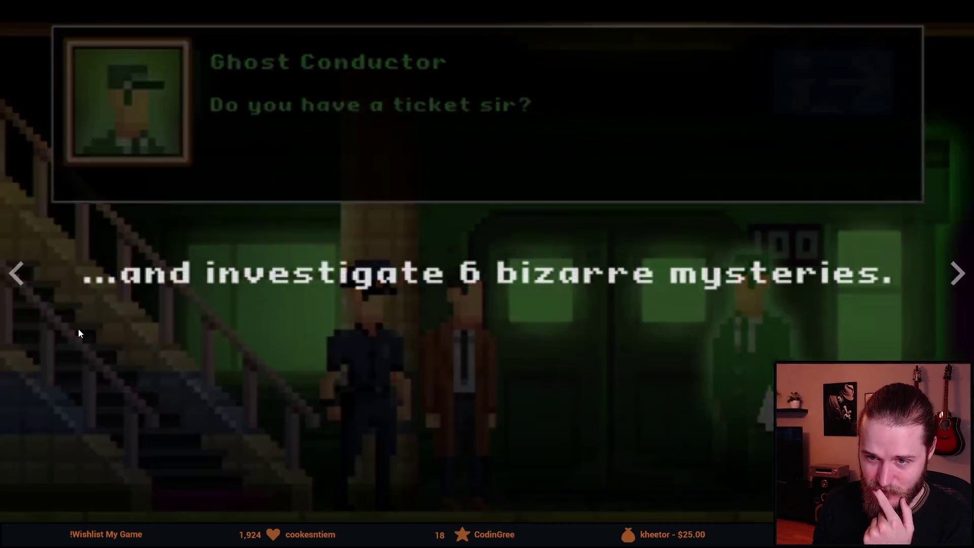